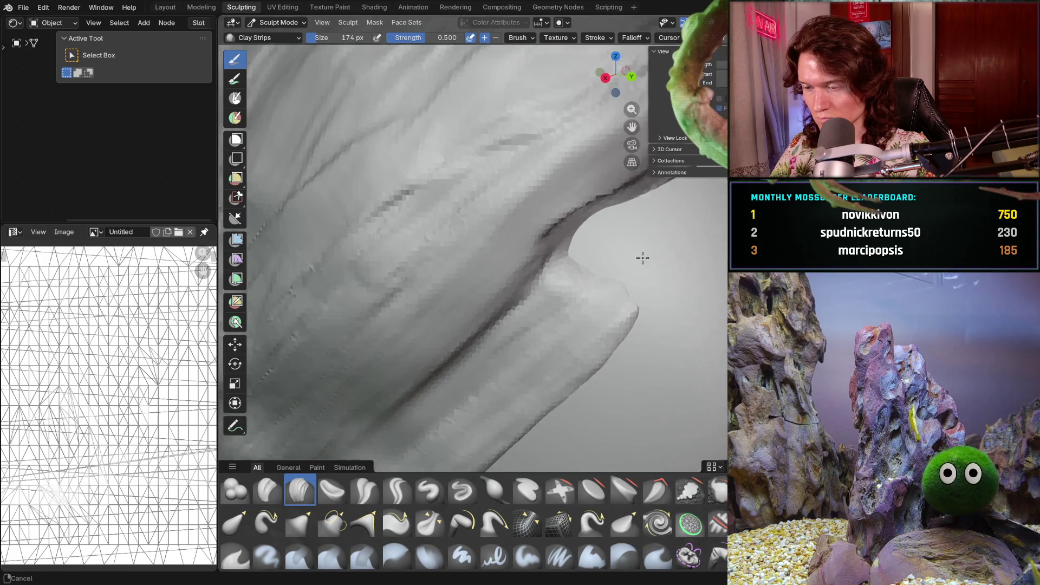
# Zoom and orbit around the sculpted head to inspect the hair and eye
pyautogui.moveTo(593, 313)
pyautogui.mouseDown(button='middle')
pyautogui.moveTo(583, 312)
pyautogui.moveTo(607, 280)
pyautogui.mouseUp(button='middle')
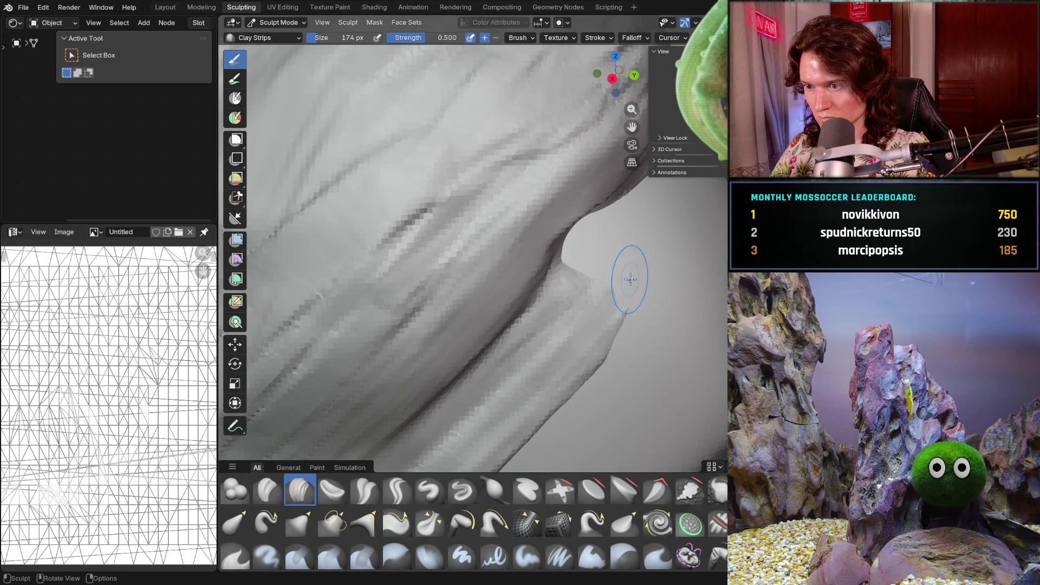
pyautogui.scroll(-5, 608, 302)
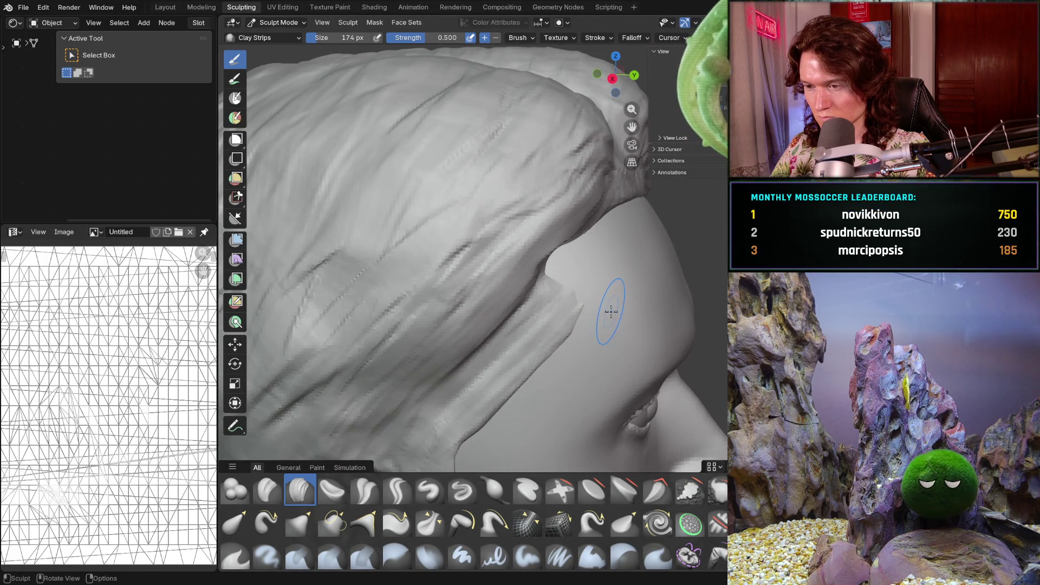
pyautogui.scroll(2, 576, 290)
pyautogui.moveTo(576, 290)
pyautogui.mouseDown(button='middle')
pyautogui.moveTo(599, 344)
pyautogui.moveTo(565, 341)
pyautogui.moveTo(488, 364)
pyautogui.moveTo(587, 286)
pyautogui.moveTo(600, 297)
pyautogui.mouseUp(button='middle')
pyautogui.scroll(3, 602, 318)
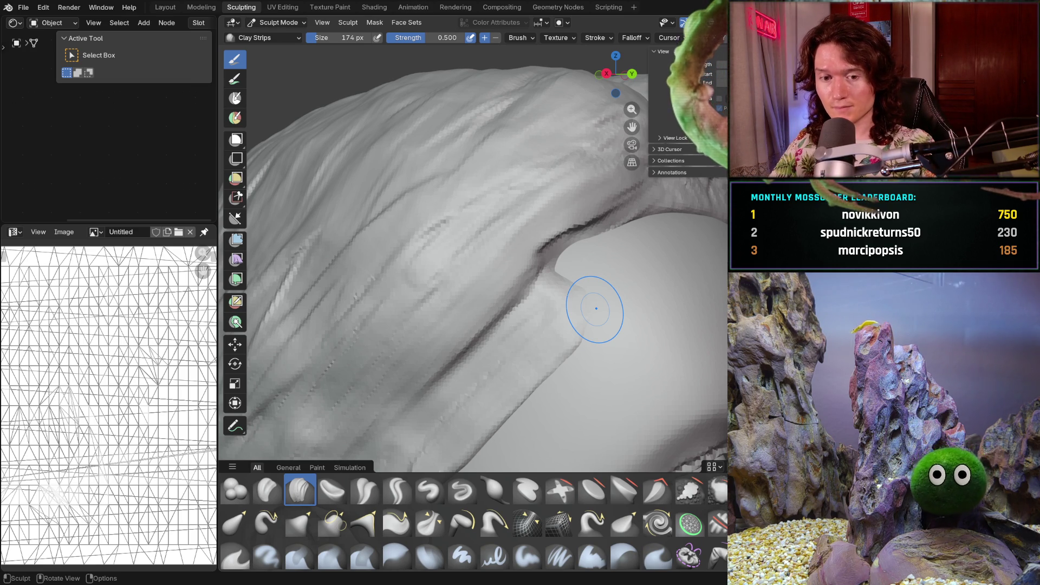
pyautogui.moveTo(556, 312)
pyautogui.mouseDown(button='middle')
pyautogui.moveTo(588, 309)
pyautogui.moveTo(463, 370)
pyautogui.moveTo(527, 332)
pyautogui.moveTo(606, 316)
pyautogui.mouseUp(button='middle')
pyautogui.scroll(-5, 571, 289)
pyautogui.scroll(5, 605, 316)
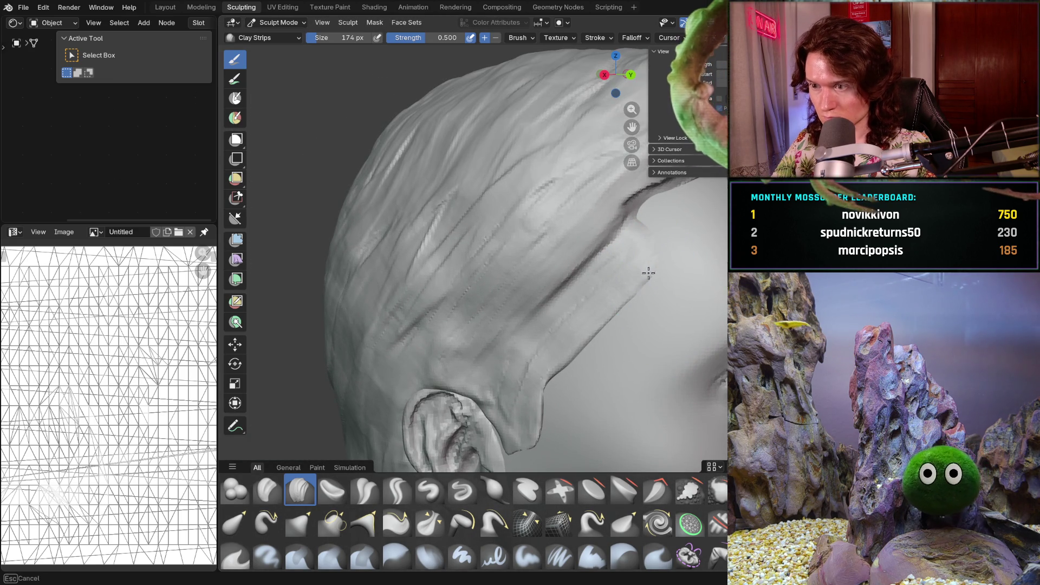
# Orbit in close to a side view of the hair strands around the ear
pyautogui.moveTo(678, 249)
pyautogui.mouseDown(button='middle')
pyautogui.moveTo(643, 287)
pyautogui.moveTo(536, 359)
pyautogui.moveTo(582, 311)
pyautogui.moveTo(535, 373)
pyautogui.moveTo(575, 347)
pyautogui.mouseUp(button='middle')
pyautogui.scroll(3, 627, 279)
pyautogui.scroll(2, 623, 267)
pyautogui.moveTo(622, 268)
pyautogui.mouseDown(button='middle')
pyautogui.moveTo(563, 336)
pyautogui.moveTo(626, 244)
pyautogui.moveTo(623, 221)
pyautogui.mouseUp(button='middle')
pyautogui.scroll(2, 640, 298)
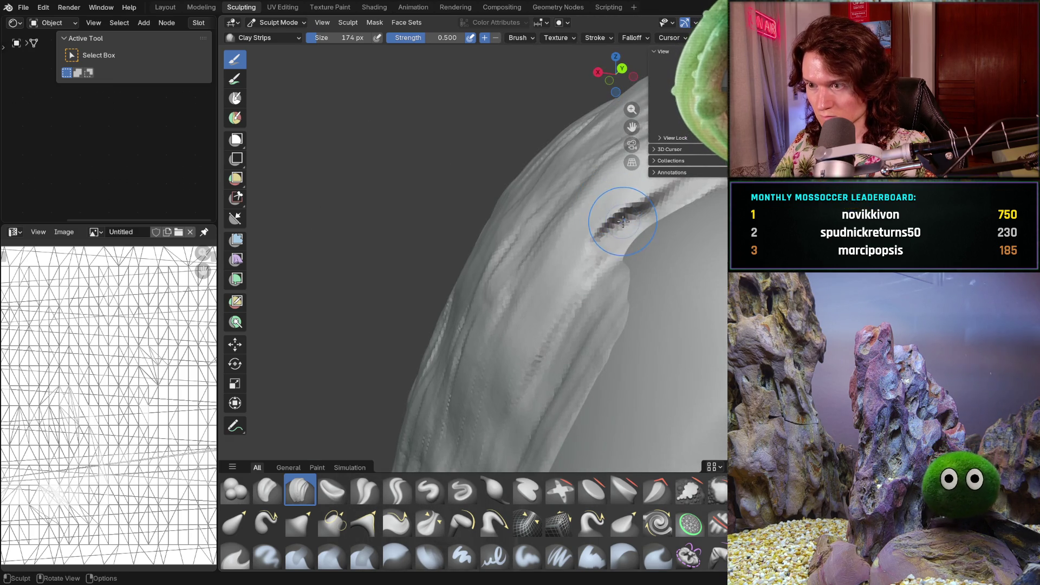
# Shrink the Clay Strips brush radius to 90 px and frame the face from the front
pyautogui.press('f')
pyautogui.click(622, 240)
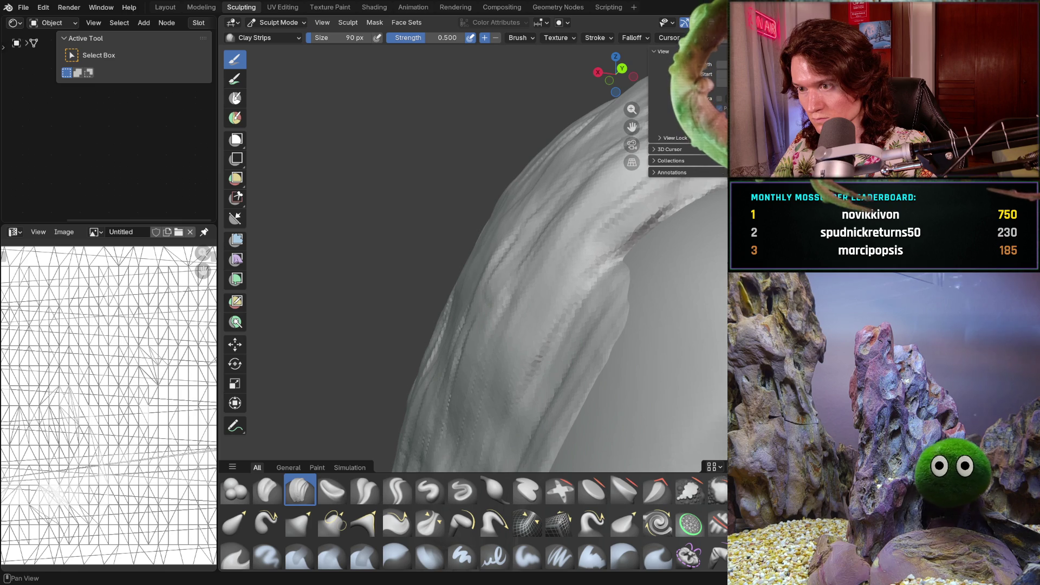
pyautogui.moveTo(623, 228)
pyautogui.mouseDown(button='middle')
pyautogui.moveTo(596, 308)
pyautogui.moveTo(572, 297)
pyautogui.moveTo(599, 280)
pyautogui.moveTo(586, 283)
pyautogui.mouseUp(button='middle')
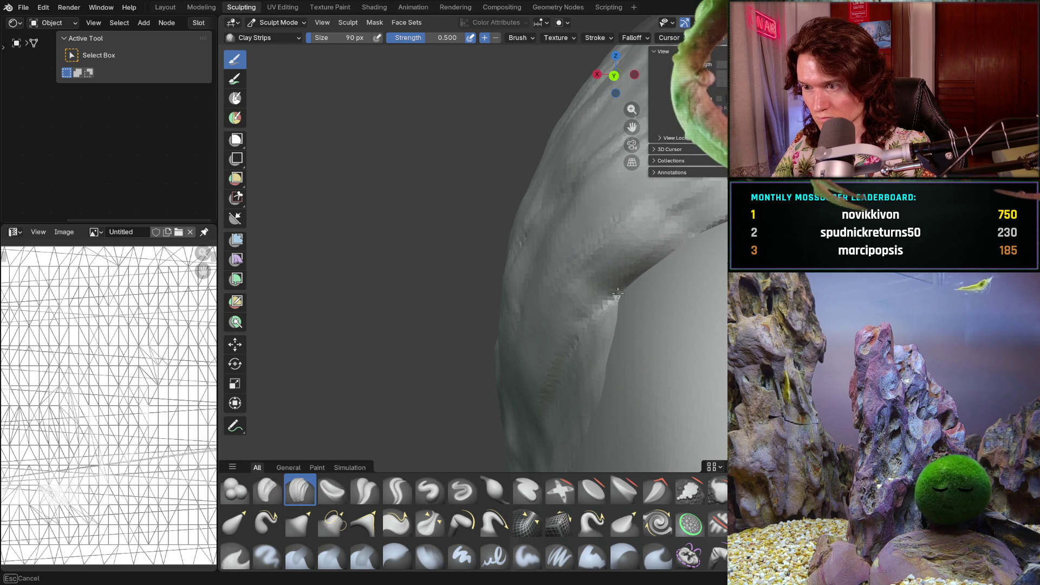
pyautogui.moveTo(640, 278)
pyautogui.keyDown('ctrl'); pyautogui.mouseDown(button='middle')
pyautogui.moveTo(596, 320)
pyautogui.moveTo(574, 304)
pyautogui.moveTo(612, 348)
pyautogui.moveTo(669, 320)
pyautogui.moveTo(583, 399)
pyautogui.moveTo(587, 418)
pyautogui.moveTo(634, 395)
pyautogui.moveTo(593, 247)
pyautogui.mouseUp(button='middle'); pyautogui.keyUp('ctrl')
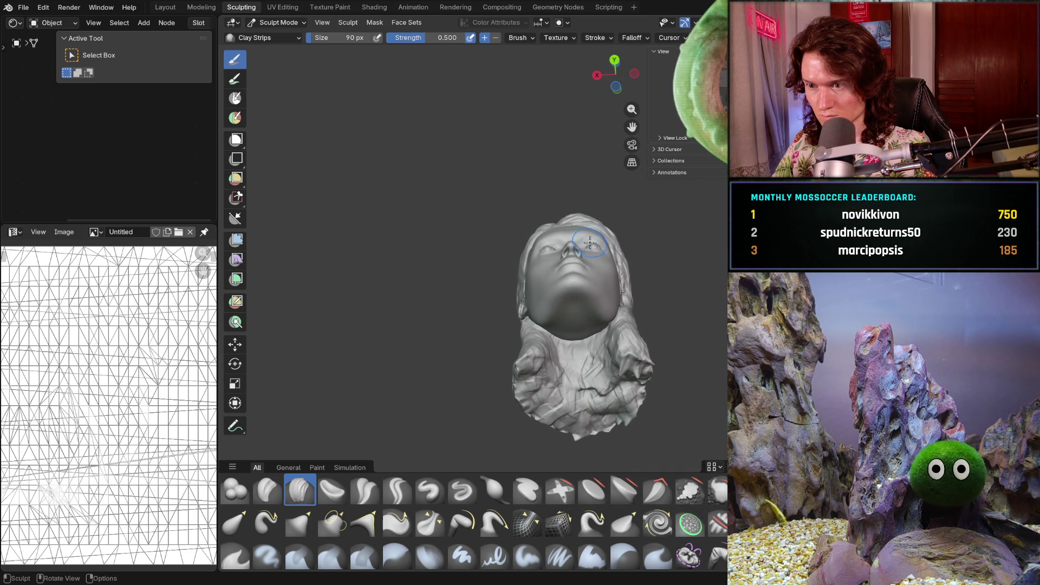
# Close in on the eye and nose and extend the clay ridge along the eye crease
pyautogui.scroll(5, 589, 314)
pyautogui.moveTo(590, 313); pyautogui.dragTo(593, 263, button='middle')
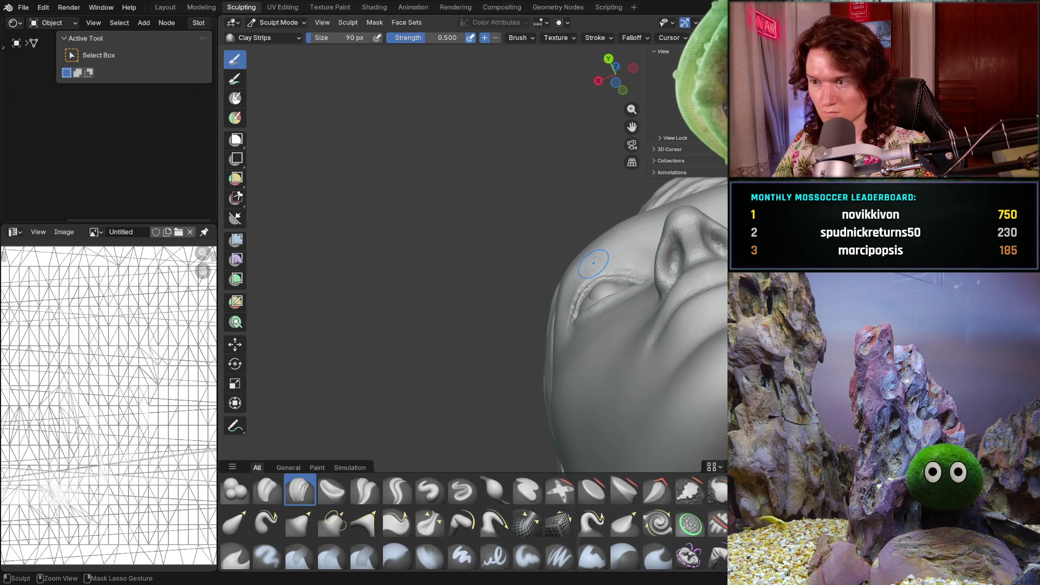
pyautogui.moveTo(587, 309)
pyautogui.mouseDown()
pyautogui.moveTo(601, 293)
pyautogui.moveTo(568, 327)
pyautogui.mouseUp()
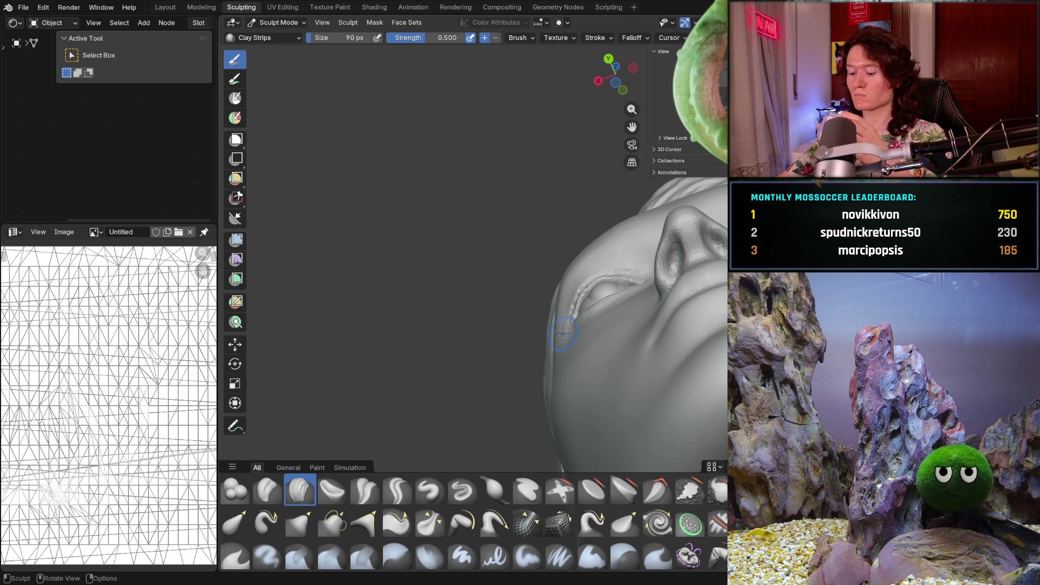
pyautogui.moveTo(617, 305)
pyautogui.mouseDown(button='middle')
pyautogui.moveTo(650, 297)
pyautogui.moveTo(588, 398)
pyautogui.mouseUp(button='middle')
# Hide the hair face set and orbit to a frontal view of the bald head
pyautogui.press('h')
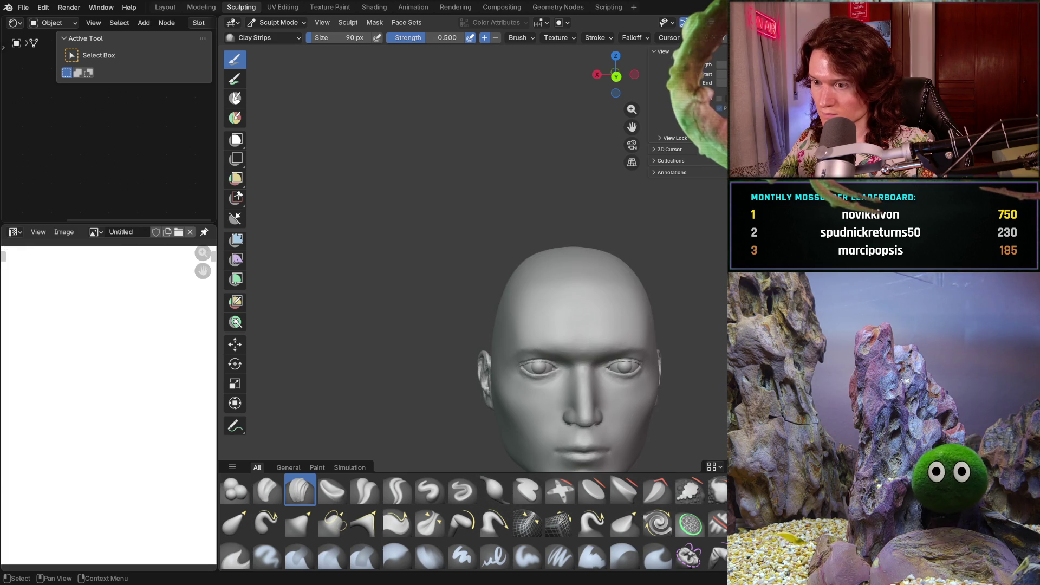
pyautogui.moveTo(721, 297); pyautogui.dragTo(687, 255, button='middle')
pyautogui.scroll(4, 688, 239)
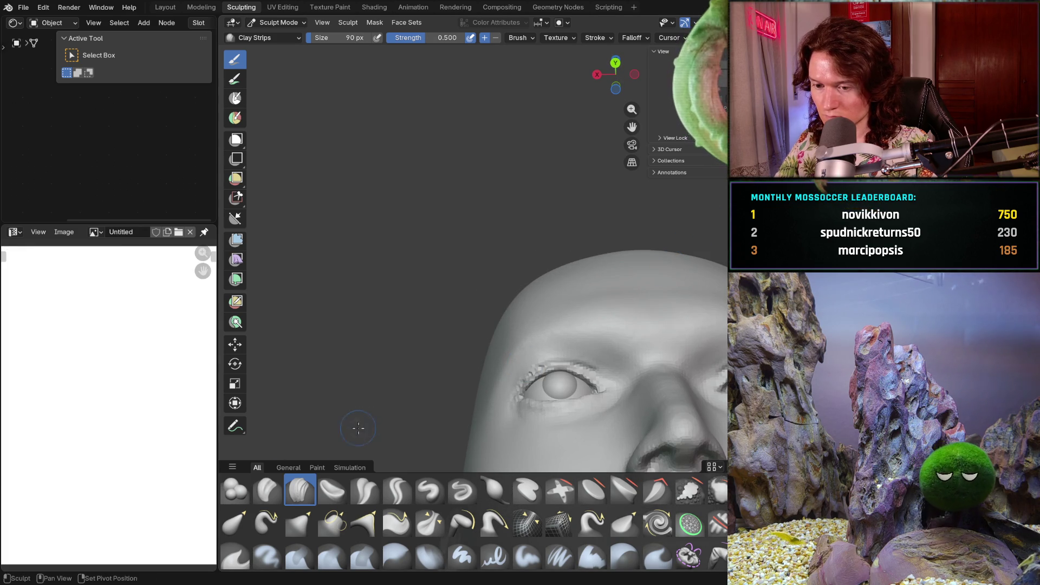
pyautogui.moveTo(469, 351)
pyautogui.mouseDown(button='middle')
pyautogui.moveTo(609, 332)
pyautogui.moveTo(616, 343)
pyautogui.moveTo(586, 372)
pyautogui.mouseUp(button='middle')
pyautogui.scroll(2, 590, 347)
# Enlarge the brush radius to 176 px and turn the viewport overlays back on
pyautogui.press('f')
pyautogui.click(569, 331)
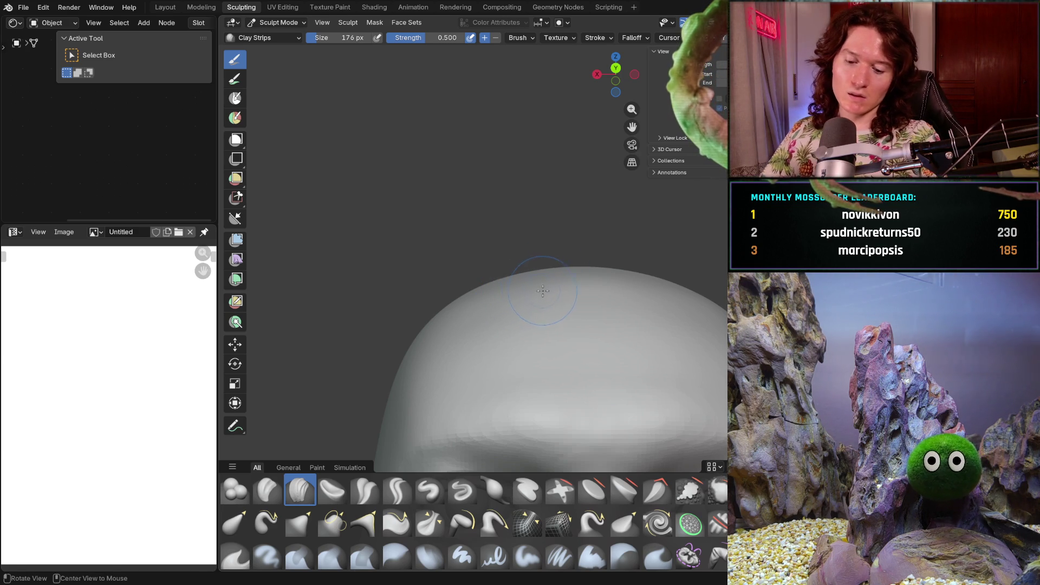
pyautogui.moveTo(553, 290)
pyautogui.mouseDown(button='middle')
pyautogui.moveTo(539, 344)
pyautogui.moveTo(620, 227)
pyautogui.mouseUp(button='middle')
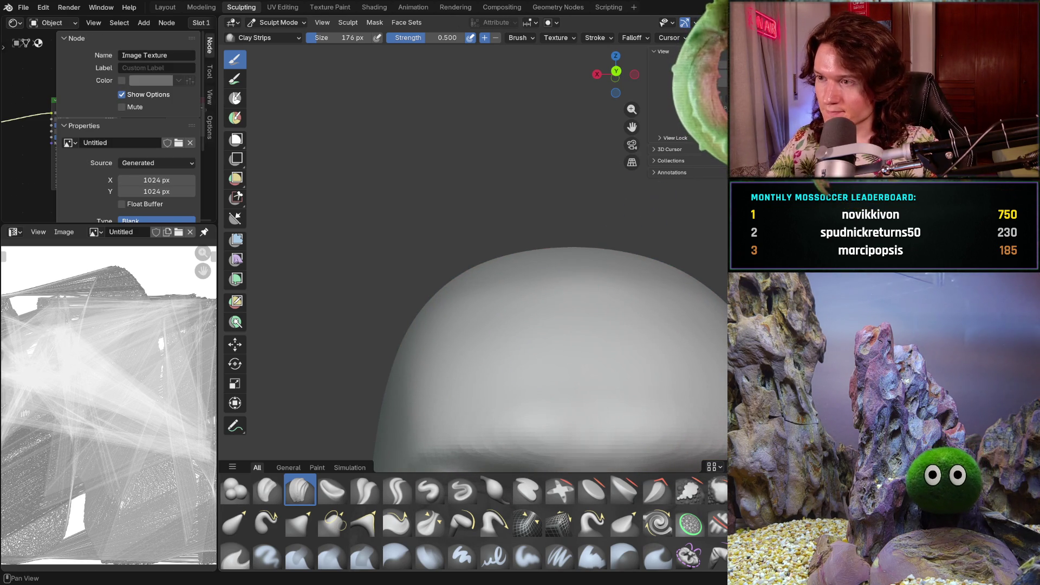
pyautogui.hotkey('shift', 'alt', 'z')
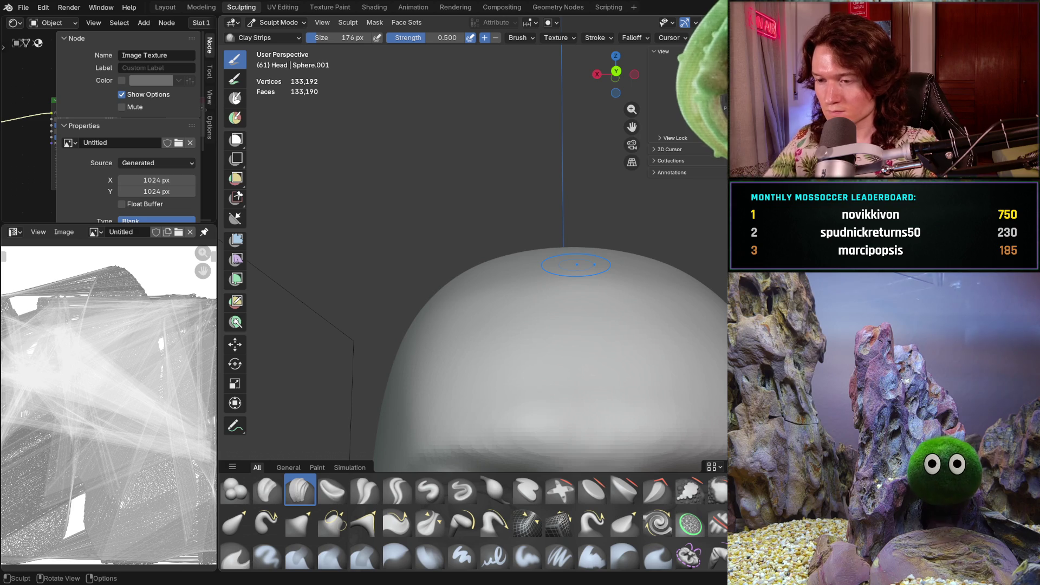
# Deepen clay strips on the top of the head near the ear
pyautogui.moveTo(437, 288)
pyautogui.mouseDown(button='middle')
pyautogui.moveTo(509, 323)
pyautogui.moveTo(503, 299)
pyautogui.mouseUp(button='middle')
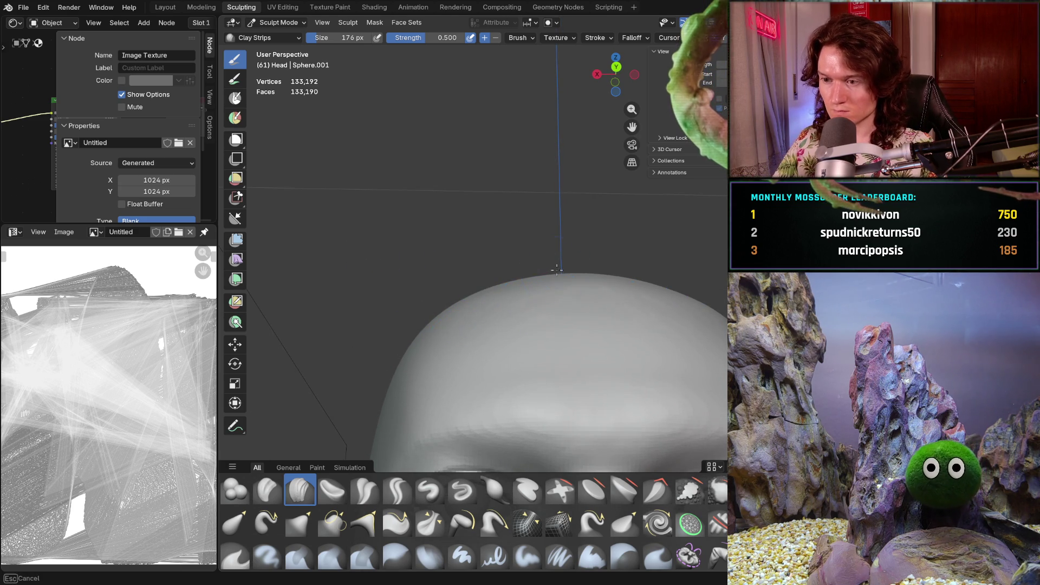
pyautogui.moveTo(556, 271); pyautogui.dragTo(580, 297, button='middle')
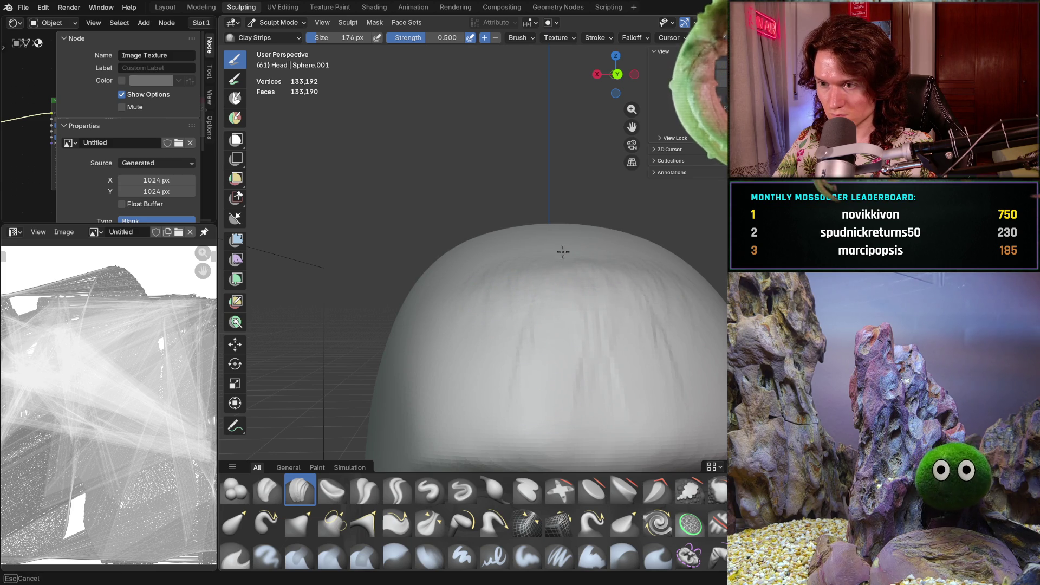
pyautogui.moveTo(582, 249); pyautogui.dragTo(570, 295, button='middle')
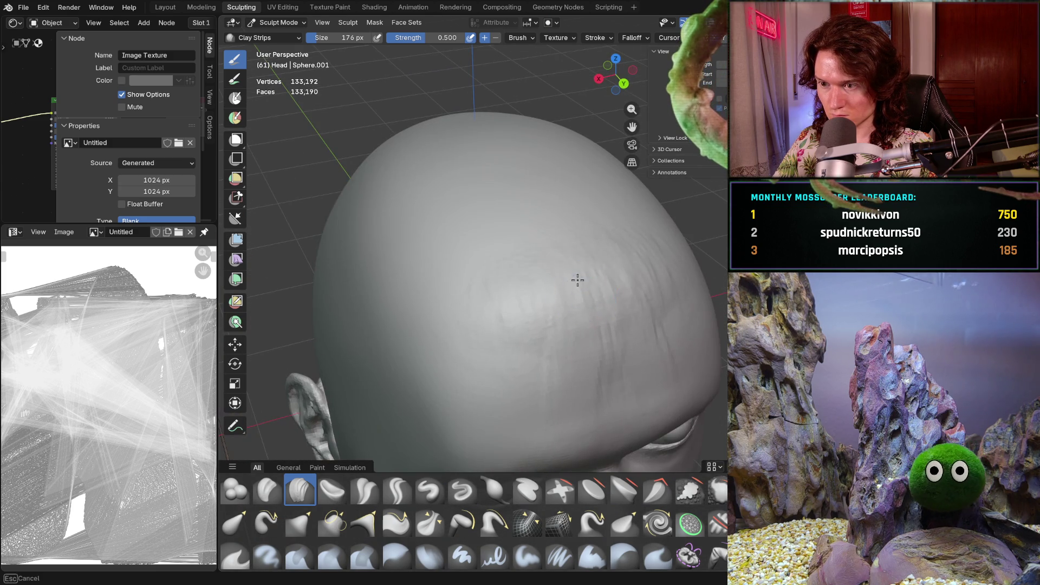
pyautogui.moveTo(595, 270)
pyautogui.mouseDown()
pyautogui.moveTo(569, 274)
pyautogui.moveTo(610, 281)
pyautogui.mouseUp()
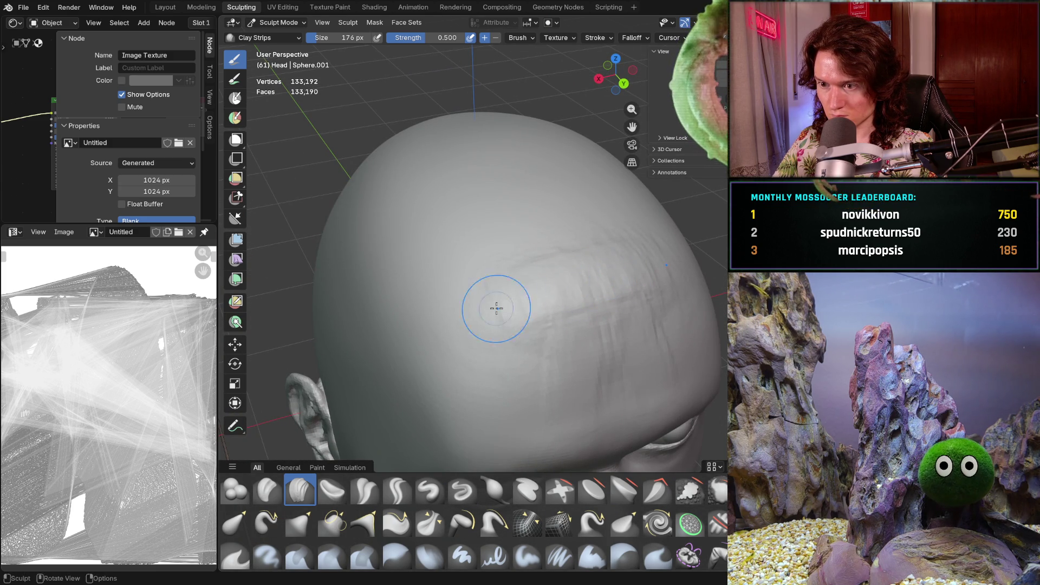
pyautogui.moveTo(587, 279); pyautogui.dragTo(538, 240, button='middle')
pyautogui.moveTo(601, 273); pyautogui.dragTo(511, 231, button='middle')
# Add more crisscrossing clay strips across the crown, checking from several angles
pyautogui.moveTo(453, 242); pyautogui.dragTo(496, 260)
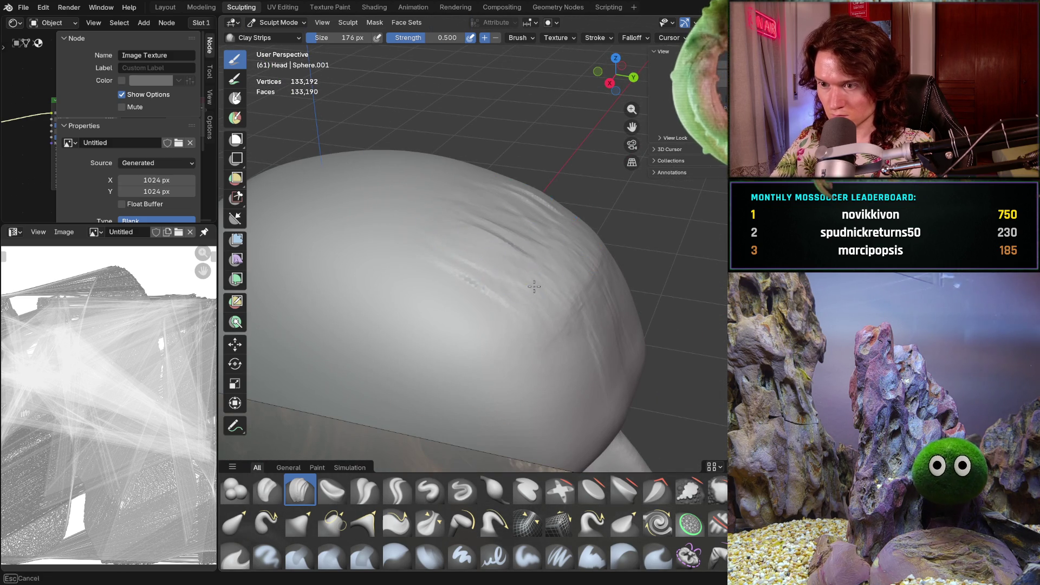
pyautogui.moveTo(527, 232)
pyautogui.mouseDown(button='middle')
pyautogui.moveTo(530, 207)
pyautogui.moveTo(478, 204)
pyautogui.mouseUp(button='middle')
pyautogui.moveTo(447, 235)
pyautogui.mouseDown(button='middle')
pyautogui.moveTo(492, 272)
pyautogui.moveTo(487, 204)
pyautogui.mouseUp(button='middle')
pyautogui.moveTo(562, 134); pyautogui.dragTo(494, 238, button='middle')
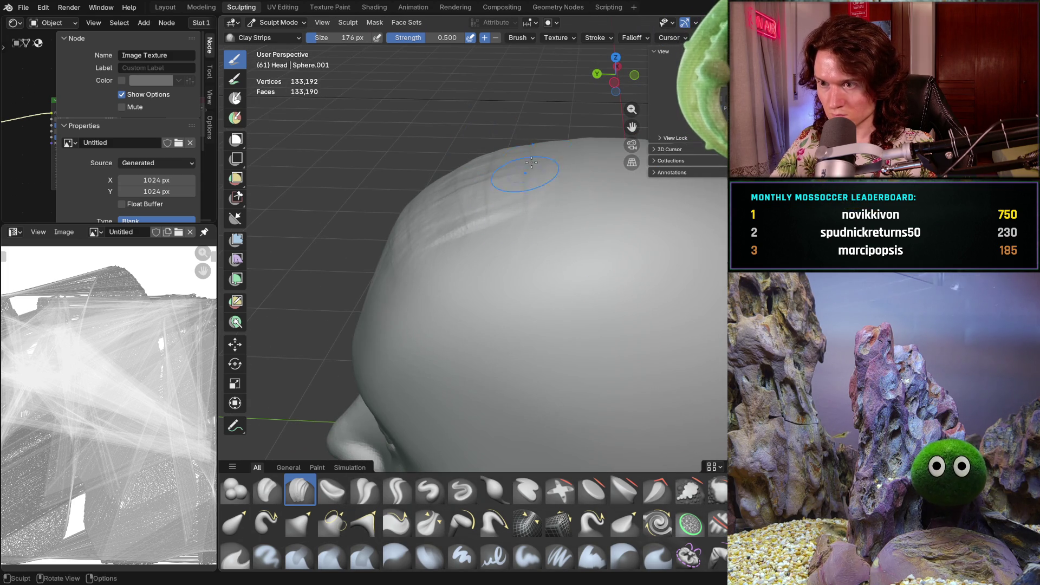
pyautogui.moveTo(563, 199); pyautogui.dragTo(535, 186, button='middle')
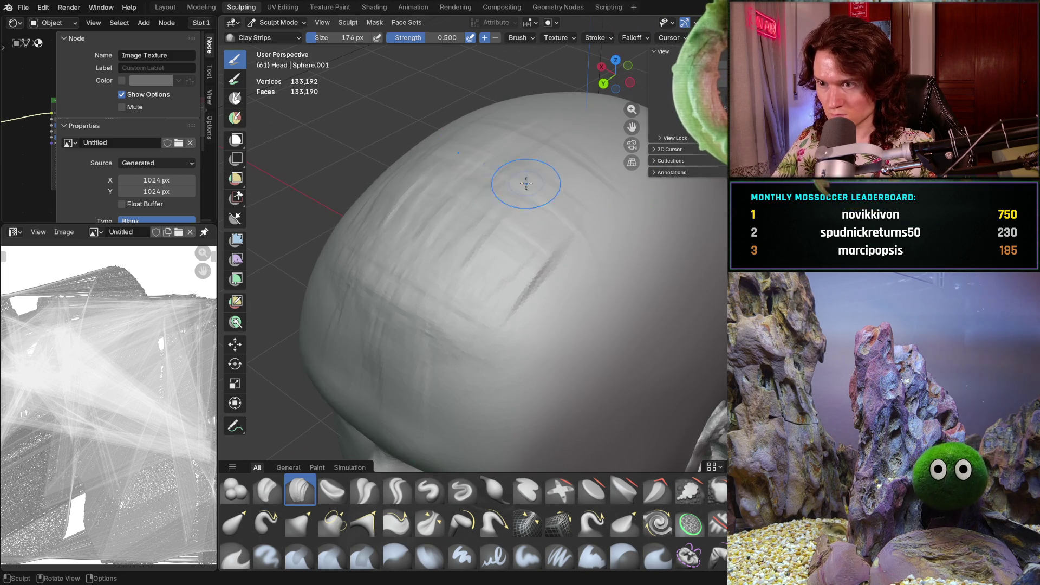
pyautogui.moveTo(578, 249)
pyautogui.mouseDown(button='middle')
pyautogui.moveTo(597, 287)
pyautogui.moveTo(533, 337)
pyautogui.moveTo(515, 334)
pyautogui.moveTo(494, 280)
pyautogui.moveTo(476, 321)
pyautogui.moveTo(507, 323)
pyautogui.moveTo(509, 295)
pyautogui.mouseUp(button='middle')
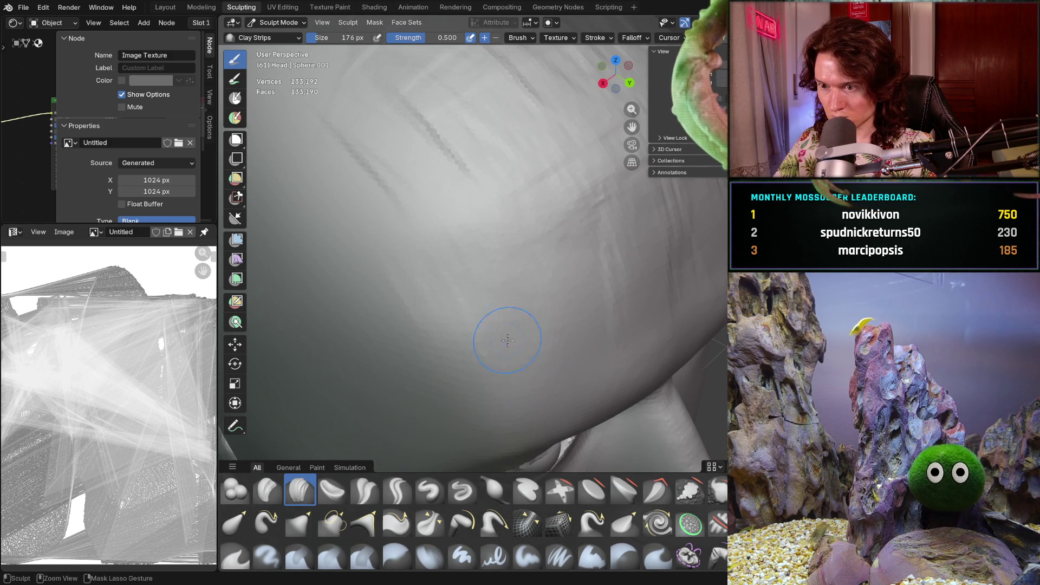
pyautogui.moveTo(505, 360); pyautogui.dragTo(451, 288, button='middle')
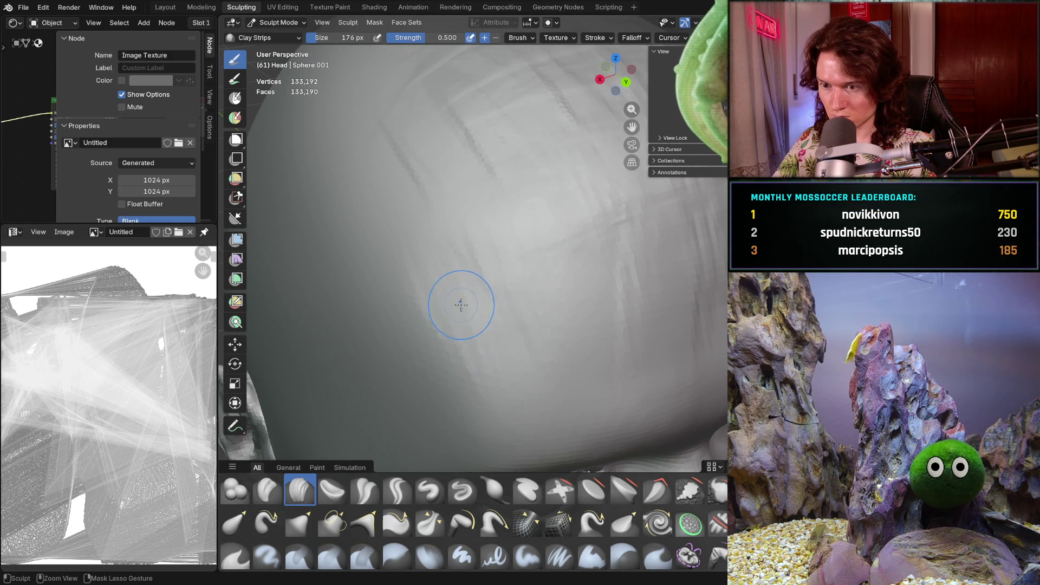
# Inspect the underside of the head and the forehead from below
pyautogui.moveTo(569, 331)
pyautogui.mouseDown(button='middle')
pyautogui.moveTo(584, 301)
pyautogui.moveTo(543, 279)
pyautogui.moveTo(534, 225)
pyautogui.moveTo(572, 258)
pyautogui.moveTo(561, 334)
pyautogui.moveTo(496, 320)
pyautogui.mouseUp(button='middle')
pyautogui.scroll(5, 562, 334)
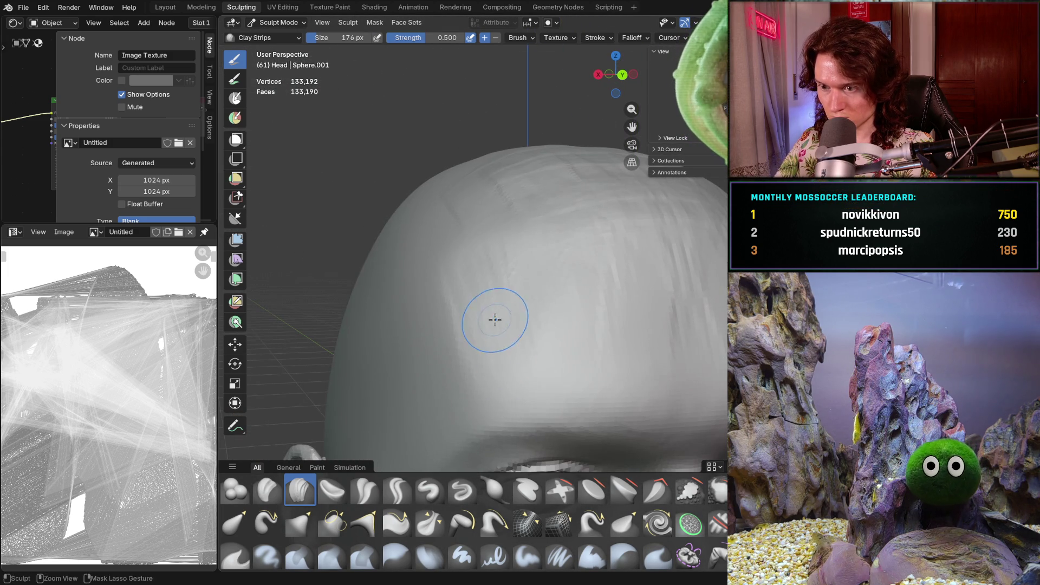
pyautogui.moveTo(551, 367); pyautogui.dragTo(505, 424, button='middle')
pyautogui.scroll(6, 552, 368)
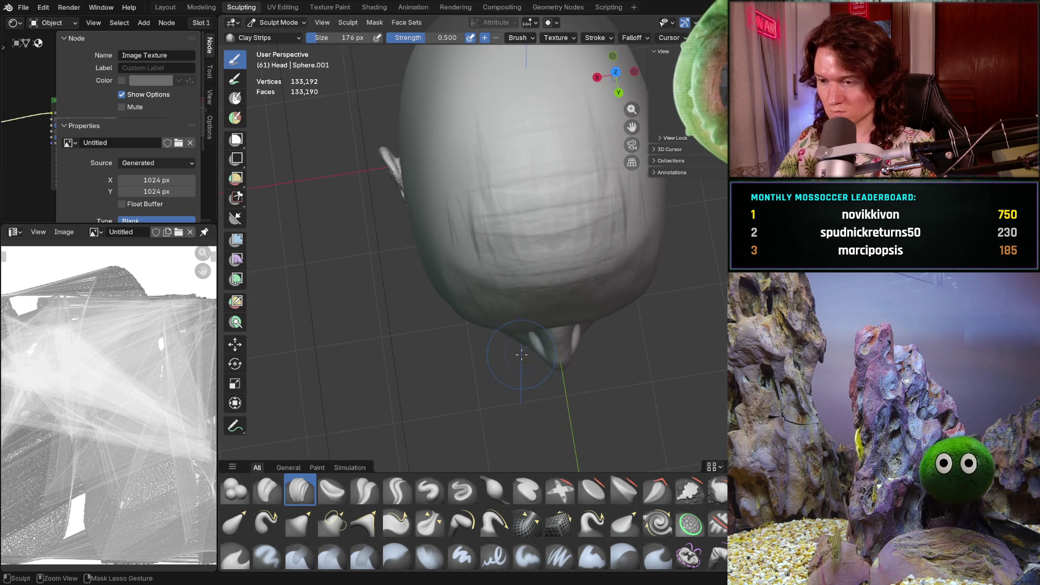
pyautogui.moveTo(507, 331)
pyautogui.mouseDown(button='middle')
pyautogui.moveTo(519, 310)
pyautogui.moveTo(458, 317)
pyautogui.mouseUp(button='middle')
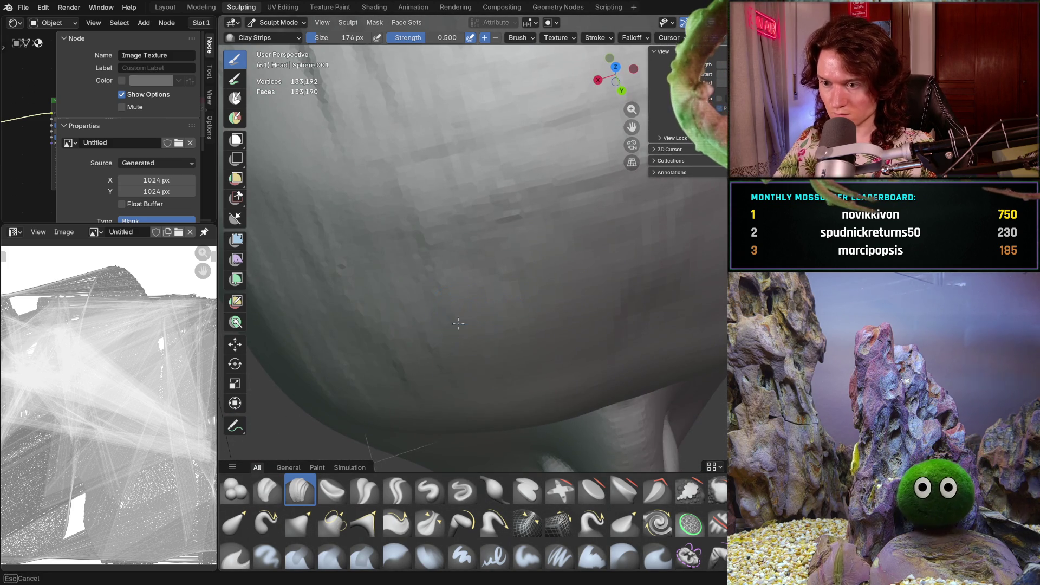
pyautogui.moveTo(433, 389)
pyautogui.mouseDown(button='middle')
pyautogui.moveTo(495, 344)
pyautogui.moveTo(510, 298)
pyautogui.mouseUp(button='middle')
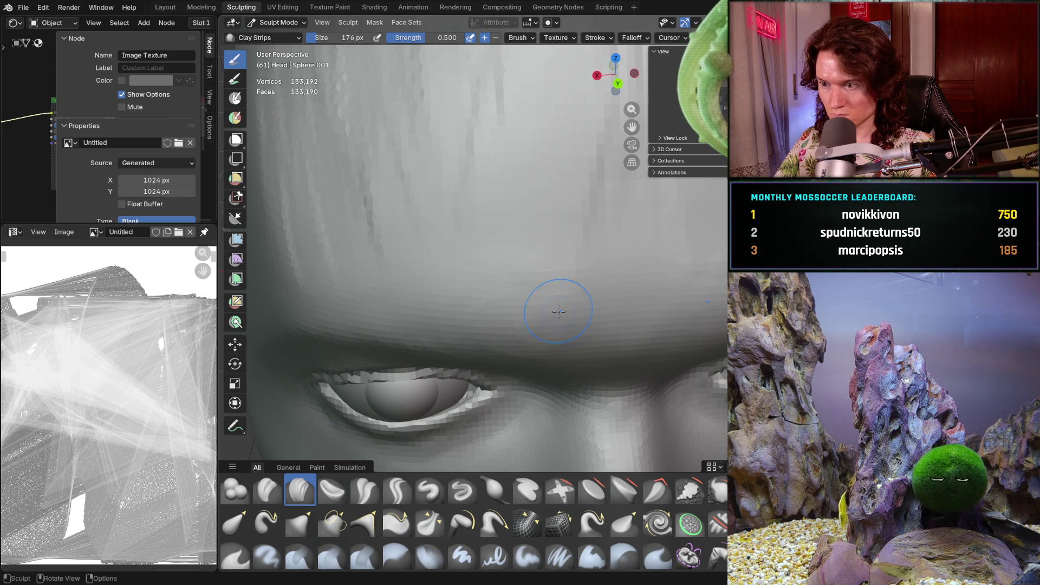
pyautogui.scroll(-4, 557, 318)
pyautogui.moveTo(563, 320)
pyautogui.mouseDown(button='middle')
pyautogui.moveTo(592, 340)
pyautogui.moveTo(643, 324)
pyautogui.moveTo(597, 306)
pyautogui.mouseUp(button='middle')
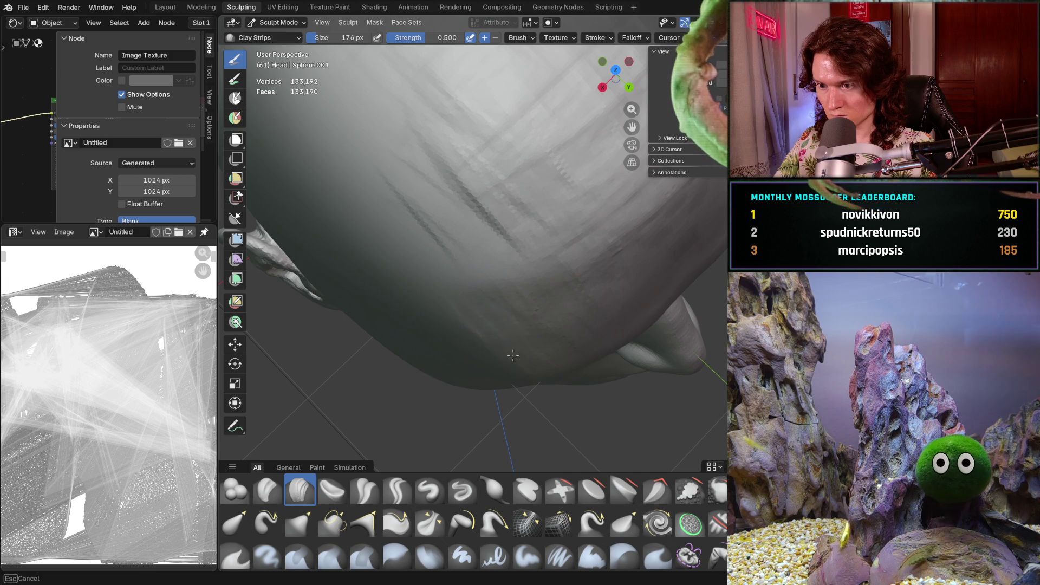
# Check the ear side, front and top of the head for the clay-strip buildup
pyautogui.moveTo(554, 301); pyautogui.dragTo(512, 251, button='middle')
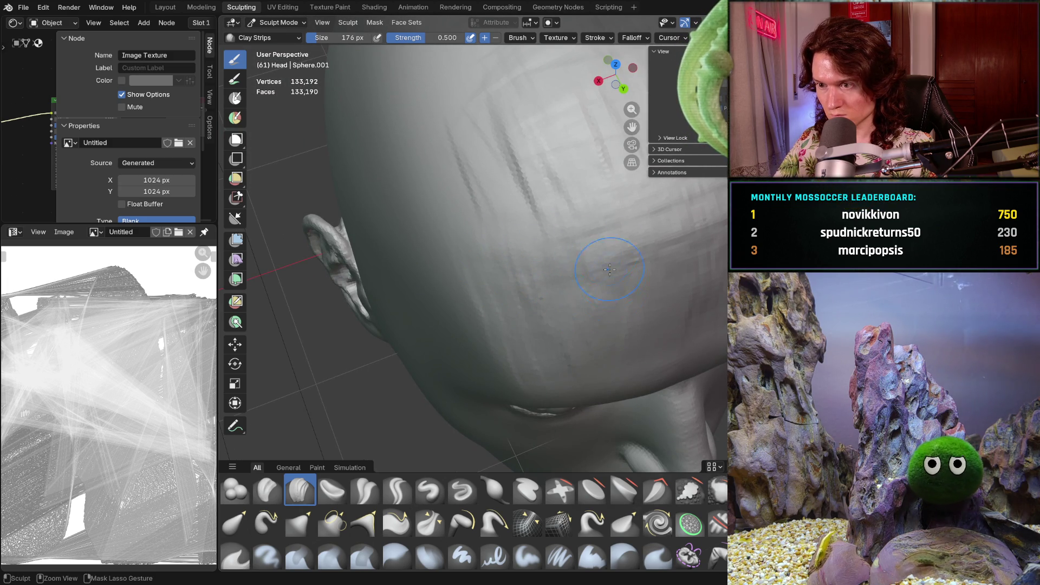
pyautogui.moveTo(643, 285)
pyautogui.mouseDown(button='middle')
pyautogui.moveTo(609, 186)
pyautogui.moveTo(609, 290)
pyautogui.moveTo(635, 252)
pyautogui.mouseUp(button='middle')
pyautogui.moveTo(633, 307)
pyautogui.mouseDown(button='middle')
pyautogui.moveTo(621, 355)
pyautogui.moveTo(536, 351)
pyautogui.moveTo(548, 332)
pyautogui.moveTo(541, 366)
pyautogui.mouseUp(button='middle')
pyautogui.scroll(5, 621, 355)
pyautogui.moveTo(545, 343); pyautogui.dragTo(509, 343, button='middle')
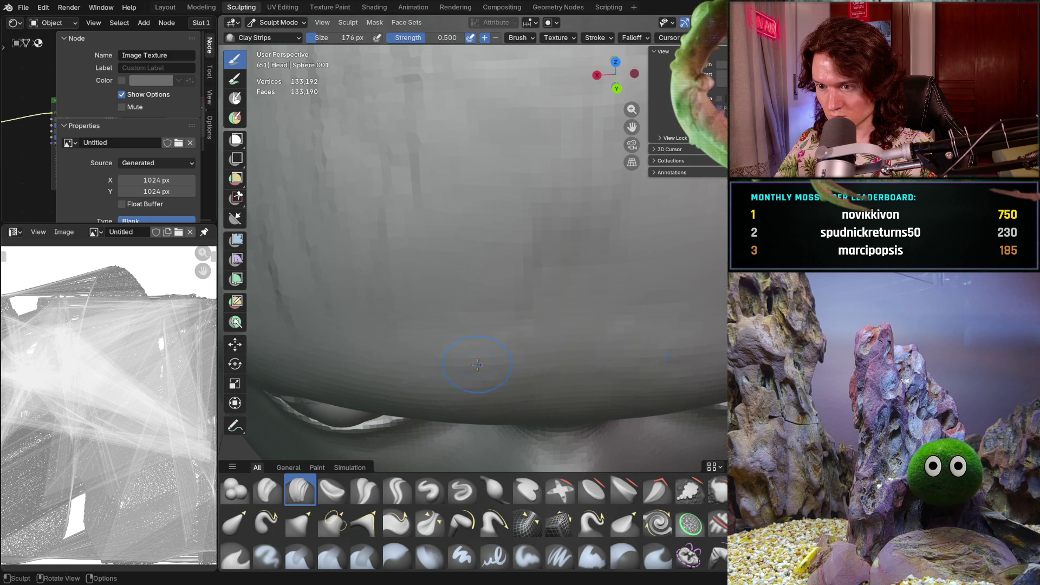
pyautogui.moveTo(543, 379)
pyautogui.mouseDown(button='middle')
pyautogui.moveTo(540, 317)
pyautogui.moveTo(558, 330)
pyautogui.moveTo(534, 330)
pyautogui.mouseUp(button='middle')
pyautogui.scroll(3, 530, 332)
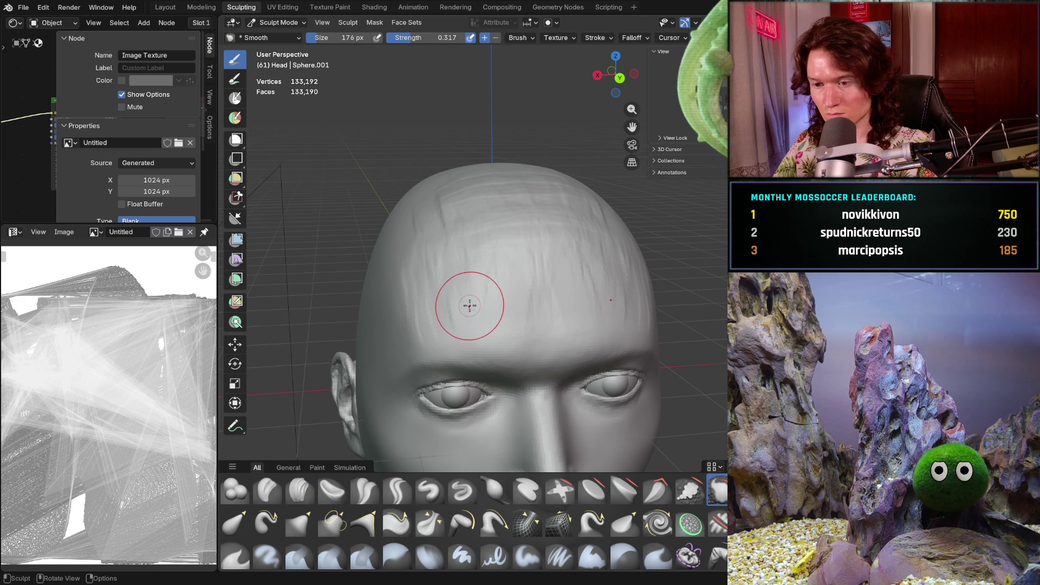
# Switch to the Smooth brush and smooth the forehead surface
pyautogui.press('s')
pyautogui.scroll(2, 440, 265)
pyautogui.moveTo(454, 201); pyautogui.dragTo(438, 190, button='middle')
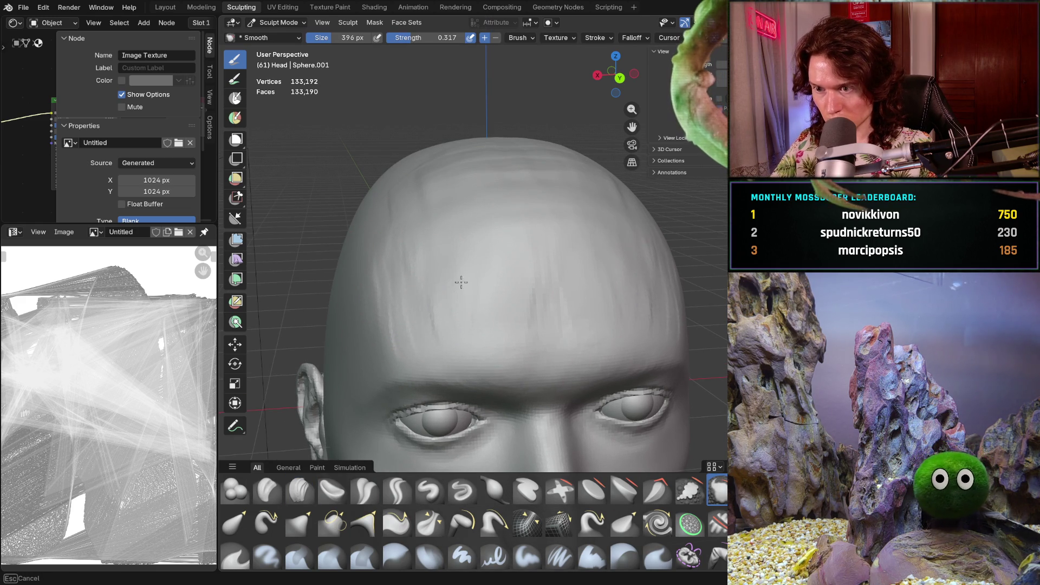
pyautogui.moveTo(425, 275); pyautogui.dragTo(507, 275)
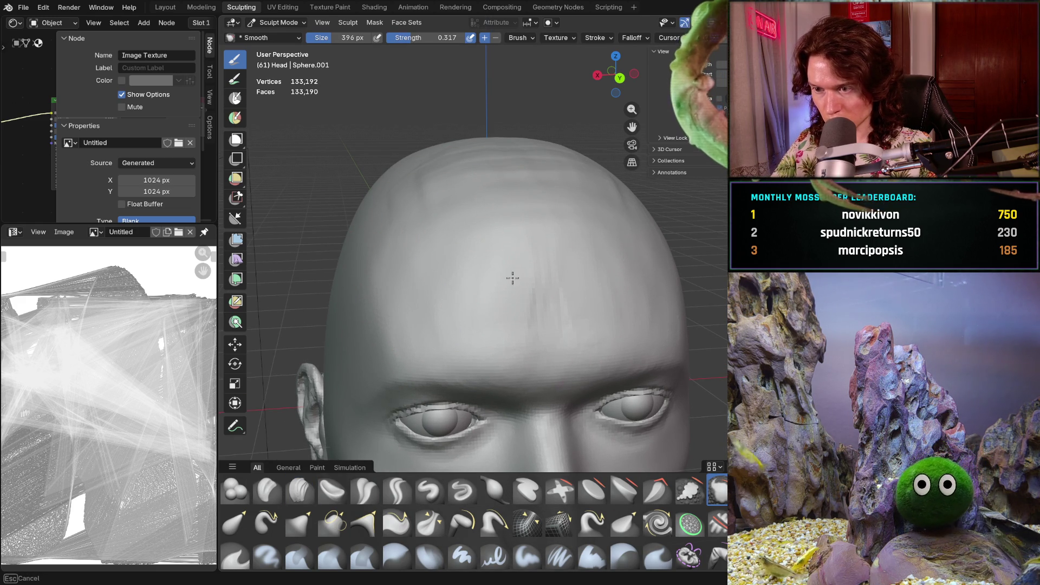
pyautogui.moveTo(493, 267)
pyautogui.mouseDown(button='middle')
pyautogui.moveTo(457, 211)
pyautogui.moveTo(543, 218)
pyautogui.mouseUp(button='middle')
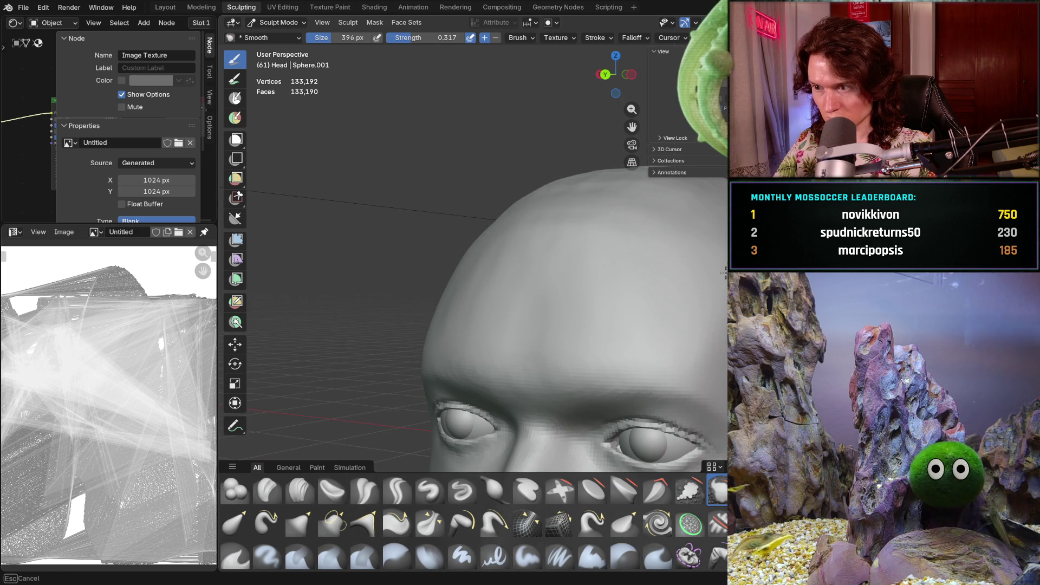
pyautogui.moveTo(720, 295)
pyautogui.mouseDown(button='middle')
pyautogui.moveTo(587, 340)
pyautogui.moveTo(629, 309)
pyautogui.moveTo(578, 298)
pyautogui.moveTo(620, 292)
pyautogui.mouseUp(button='middle')
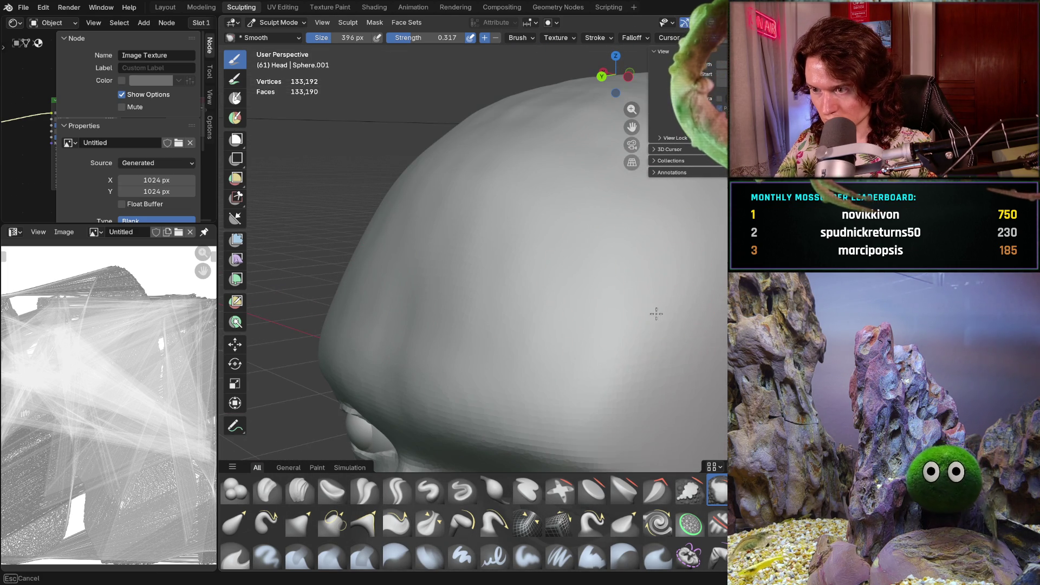
pyautogui.moveTo(618, 348); pyautogui.dragTo(557, 209, button='middle')
pyautogui.moveTo(523, 135); pyautogui.dragTo(573, 209, button='middle')
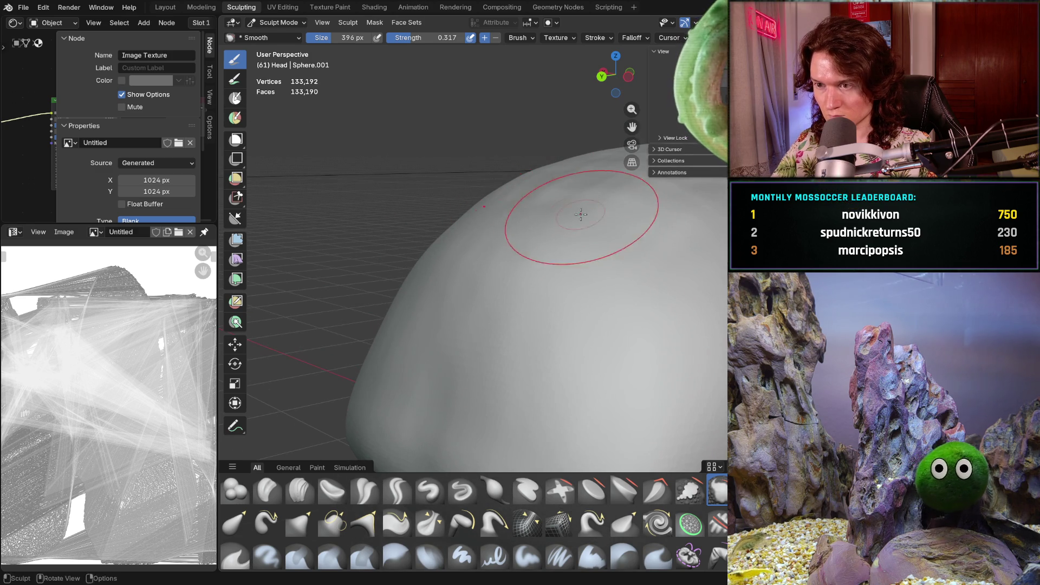
# Set the Smooth brush to full 1.000 strength and 698 px size
pyautogui.hotkey('shift', 'f')
pyautogui.click(614, 186)
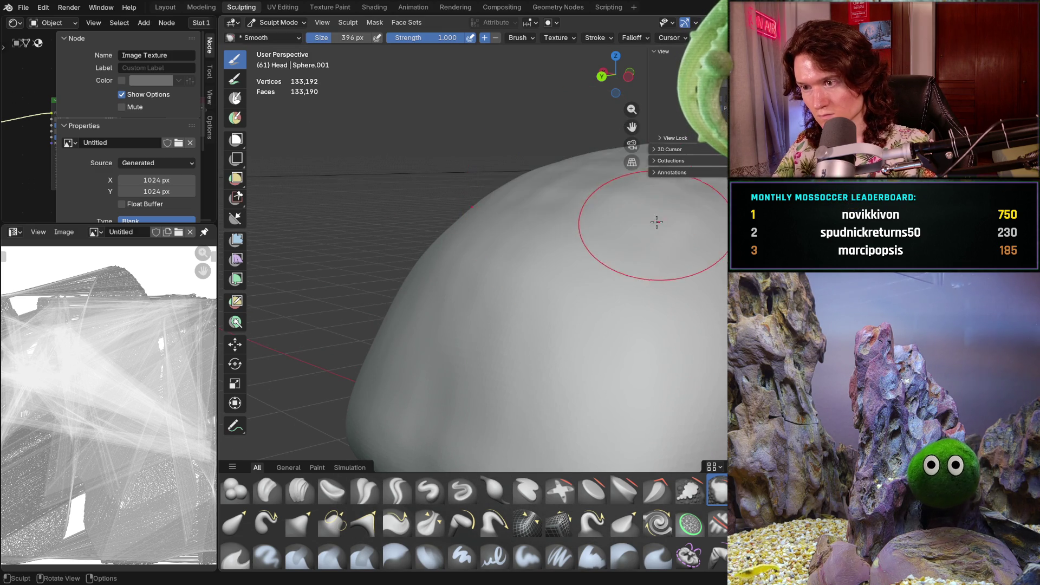
pyautogui.press('f')
pyautogui.click(563, 182)
# Smooth the top of the head dome with the large brush
pyautogui.moveTo(556, 176); pyautogui.dragTo(562, 197, button='middle')
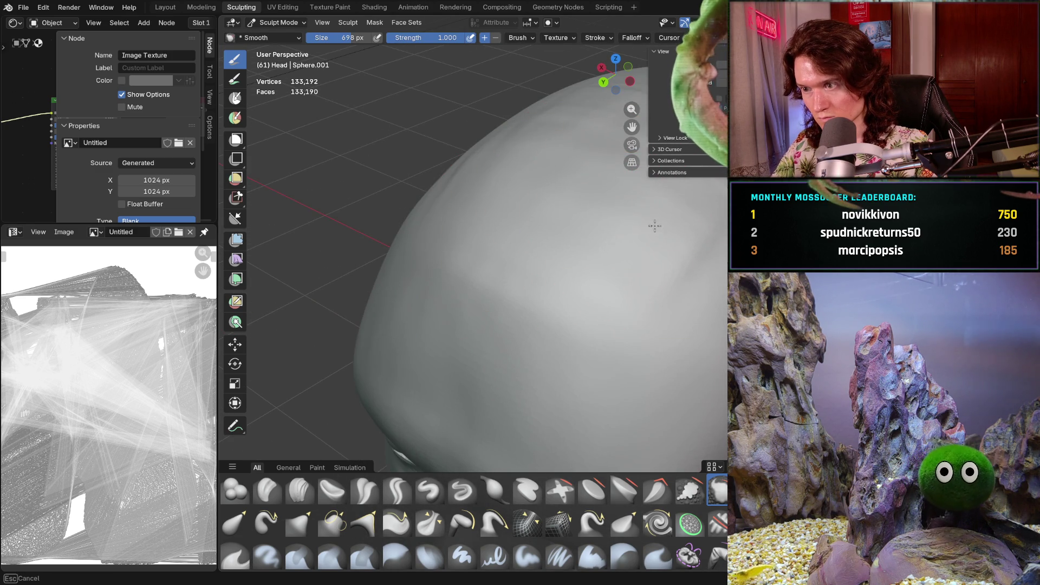
pyautogui.moveTo(584, 219)
pyautogui.mouseDown(button='middle')
pyautogui.moveTo(575, 181)
pyautogui.moveTo(527, 209)
pyautogui.mouseUp(button='middle')
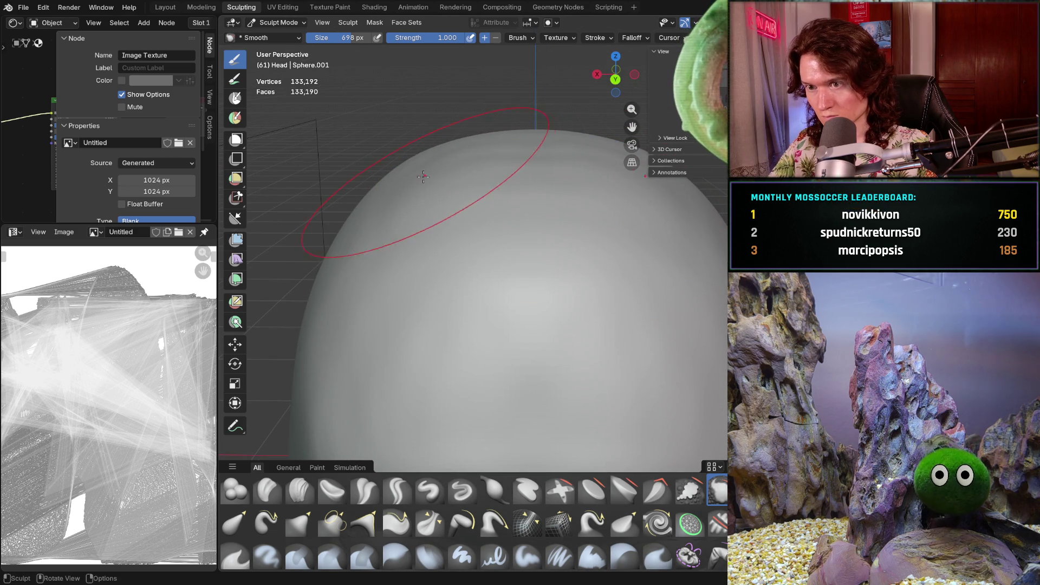
pyautogui.moveTo(428, 173); pyautogui.dragTo(410, 197, button='middle')
pyautogui.scroll(-2, 393, 111)
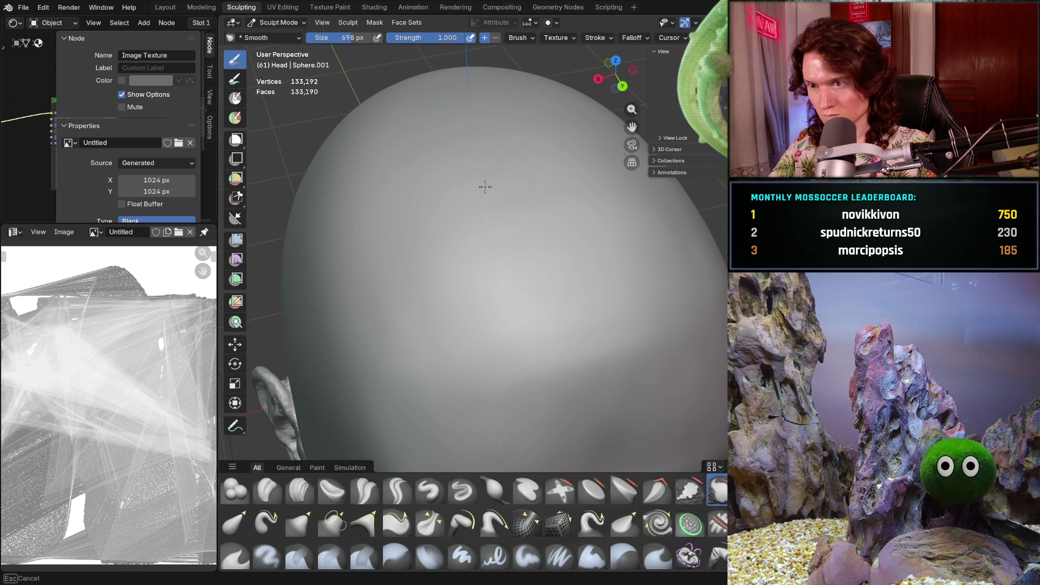
pyautogui.moveTo(487, 201); pyautogui.dragTo(476, 205, button='middle')
pyautogui.moveTo(529, 183)
pyautogui.mouseDown()
pyautogui.moveTo(488, 216)
pyautogui.moveTo(406, 159)
pyautogui.mouseUp()
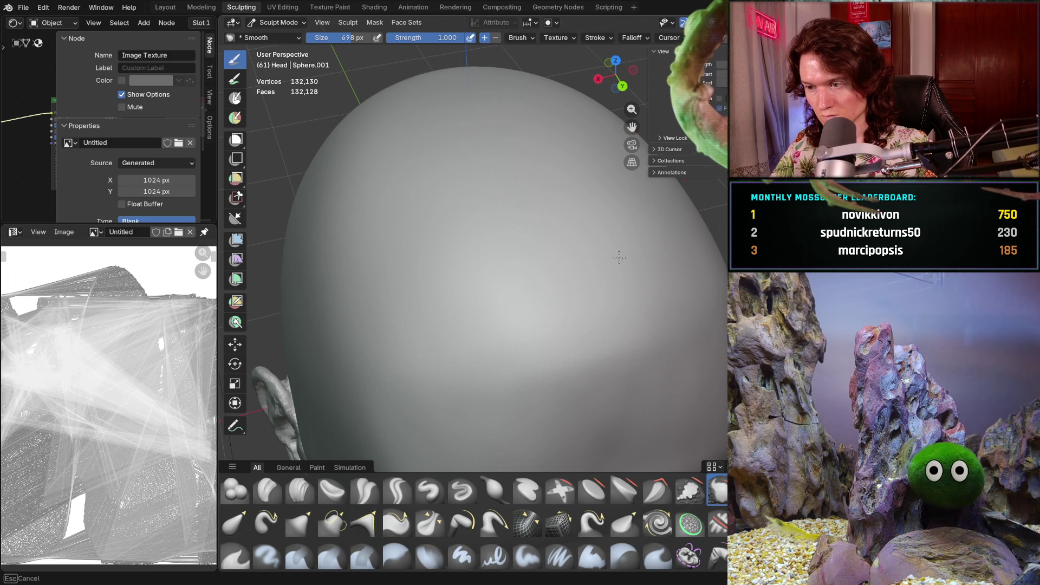
pyautogui.scroll(-3, 567, 255)
pyautogui.moveTo(542, 303)
pyautogui.mouseDown(button='middle')
pyautogui.moveTo(526, 335)
pyautogui.moveTo(515, 302)
pyautogui.mouseUp(button='middle')
pyautogui.scroll(4, 518, 266)
# Shrink the brush to 398 px and smooth the forehead and upper forehead
pyautogui.press('f')
pyautogui.click(453, 275)
pyautogui.moveTo(453, 274)
pyautogui.mouseDown(button='middle')
pyautogui.moveTo(446, 320)
pyautogui.moveTo(428, 309)
pyautogui.mouseUp(button='middle')
pyautogui.moveTo(453, 274)
pyautogui.mouseDown()
pyautogui.moveTo(412, 325)
pyautogui.moveTo(401, 320)
pyautogui.mouseUp()
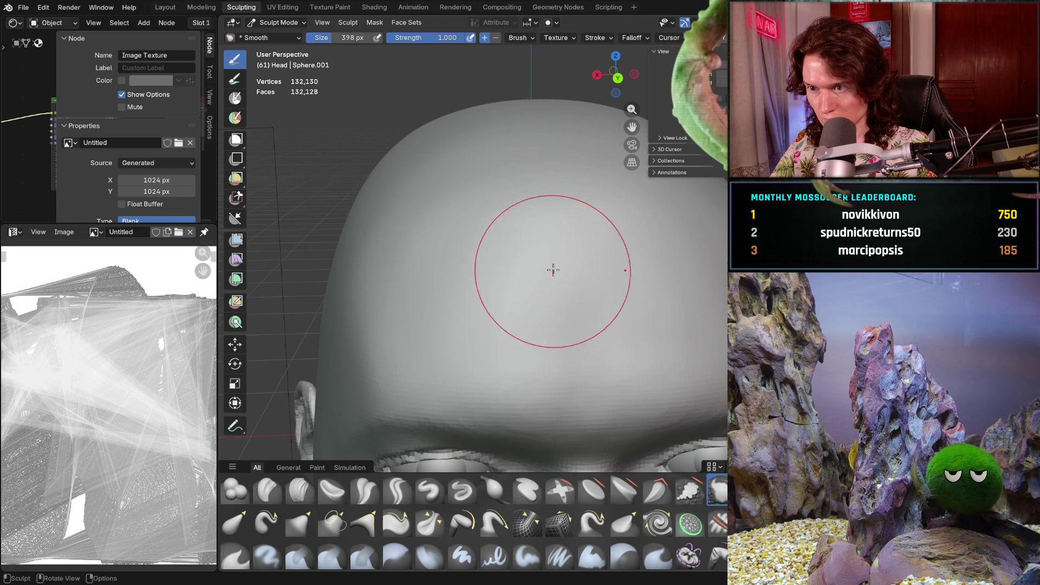
pyautogui.moveTo(550, 255); pyautogui.dragTo(599, 204)
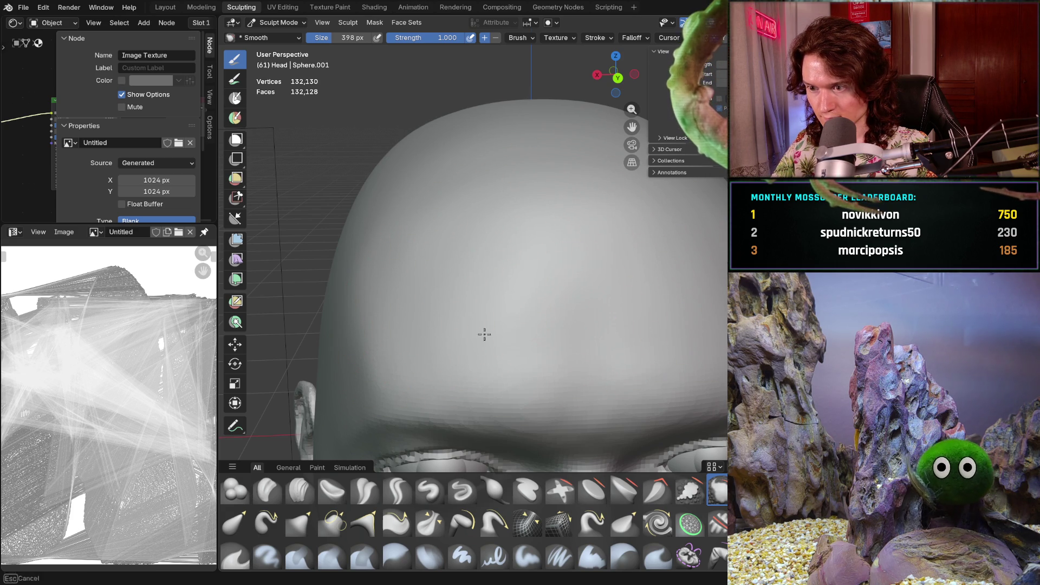
pyautogui.scroll(-5, 562, 309)
# Smooth away the scratchy clay-strip marks on the skull
pyautogui.moveTo(562, 309)
pyautogui.mouseDown(button='middle')
pyautogui.moveTo(573, 255)
pyautogui.moveTo(547, 458)
pyautogui.moveTo(521, 460)
pyautogui.moveTo(453, 430)
pyautogui.moveTo(452, 459)
pyautogui.moveTo(457, 425)
pyautogui.moveTo(430, 371)
pyautogui.mouseUp(button='middle')
pyautogui.scroll(4, 430, 372)
pyautogui.moveTo(568, 339)
pyautogui.mouseDown(button='middle')
pyautogui.moveTo(550, 332)
pyautogui.moveTo(595, 305)
pyautogui.mouseUp(button='middle')
pyautogui.scroll(3, 595, 306)
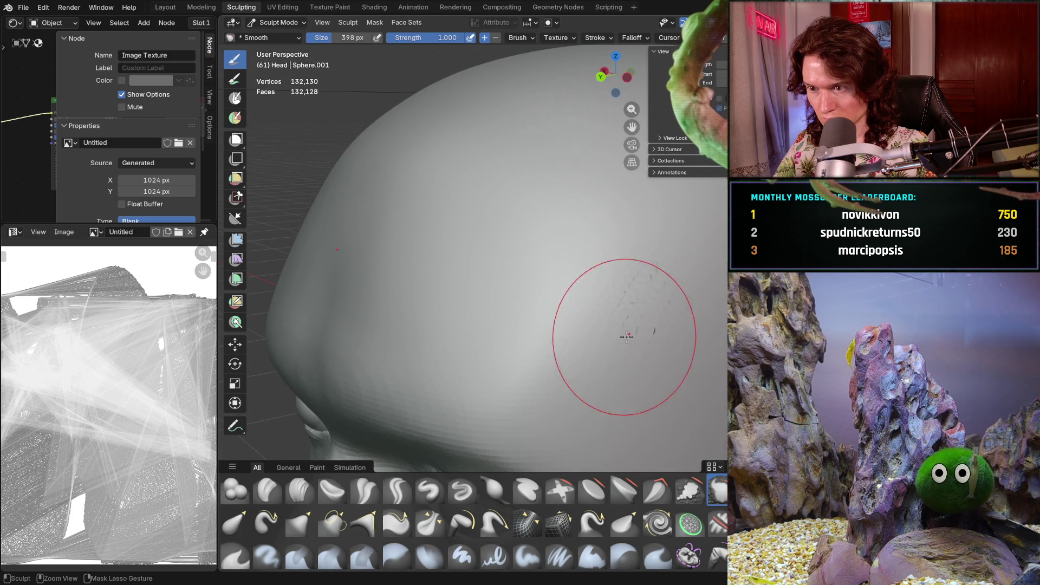
pyautogui.moveTo(643, 320); pyautogui.dragTo(674, 304)
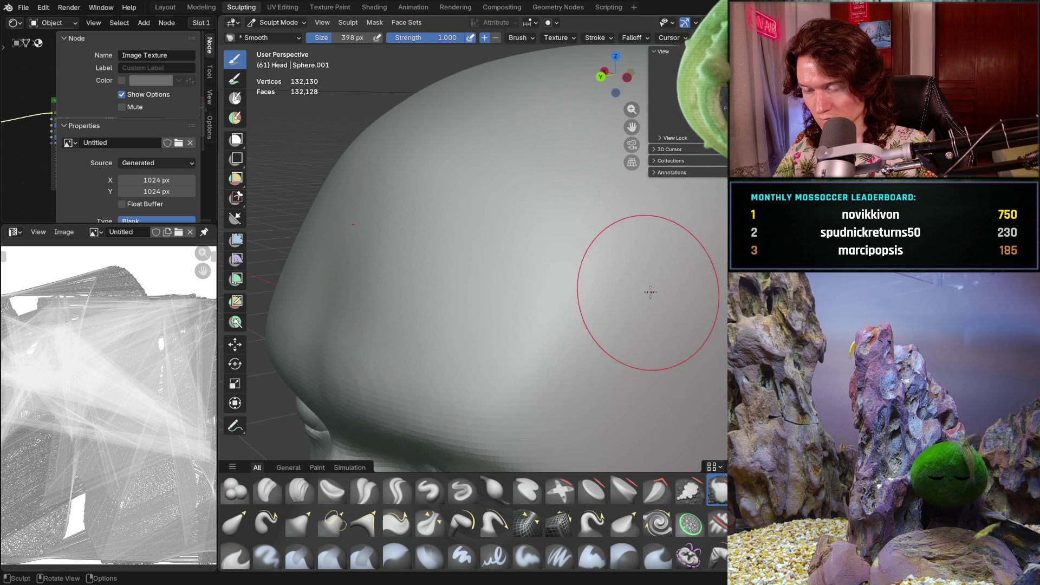
pyautogui.moveTo(646, 294); pyautogui.dragTo(689, 309, button='middle')
pyautogui.scroll(-5, 636, 329)
pyautogui.moveTo(635, 329)
pyautogui.mouseDown(button='middle')
pyautogui.moveTo(630, 422)
pyautogui.moveTo(548, 309)
pyautogui.moveTo(585, 301)
pyautogui.mouseUp(button='middle')
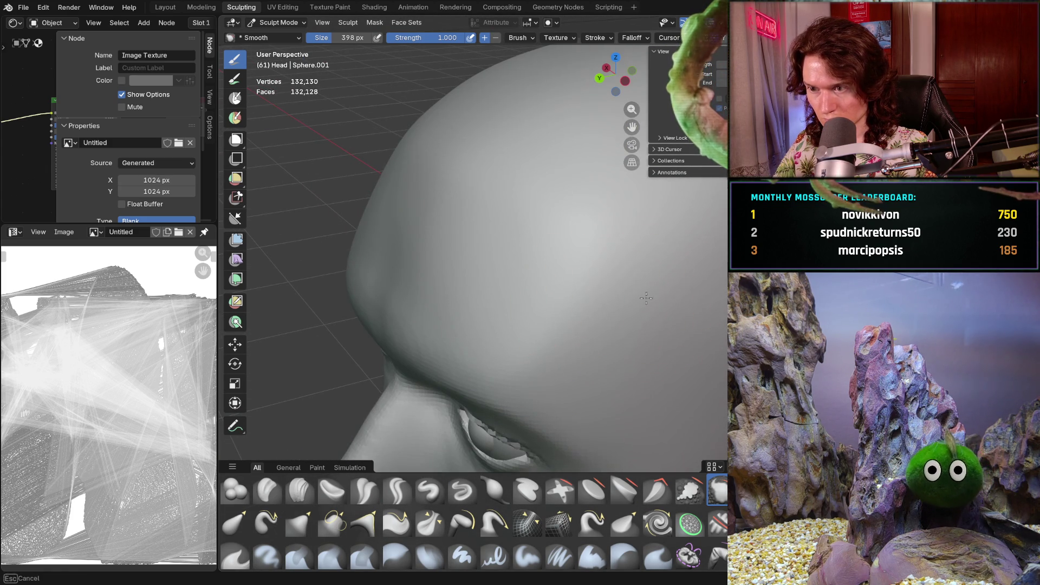
pyautogui.moveTo(616, 337)
pyautogui.mouseDown(button='middle')
pyautogui.moveTo(607, 325)
pyautogui.moveTo(620, 332)
pyautogui.mouseUp(button='middle')
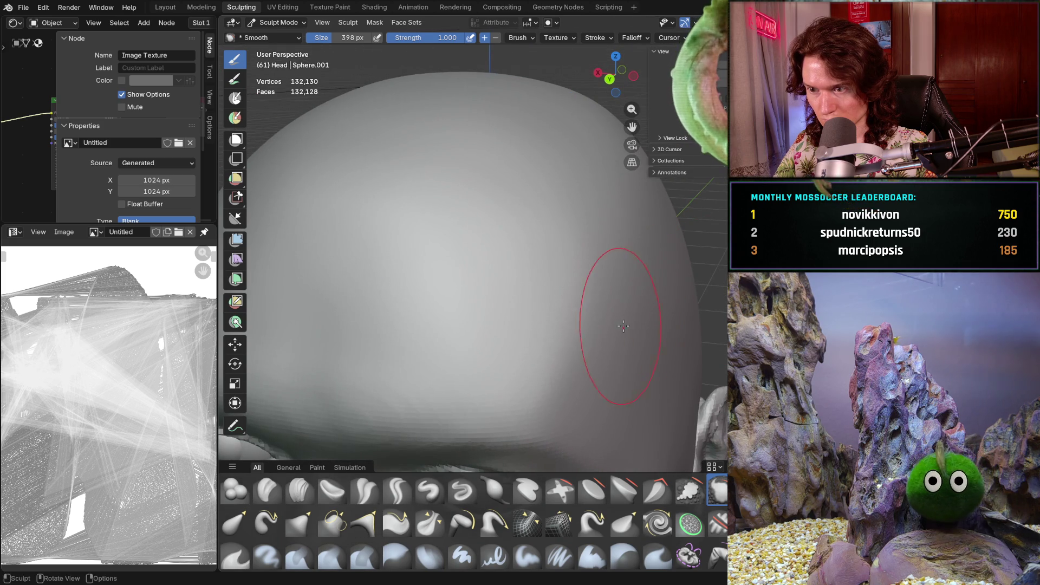
pyautogui.moveTo(564, 308); pyautogui.dragTo(547, 345)
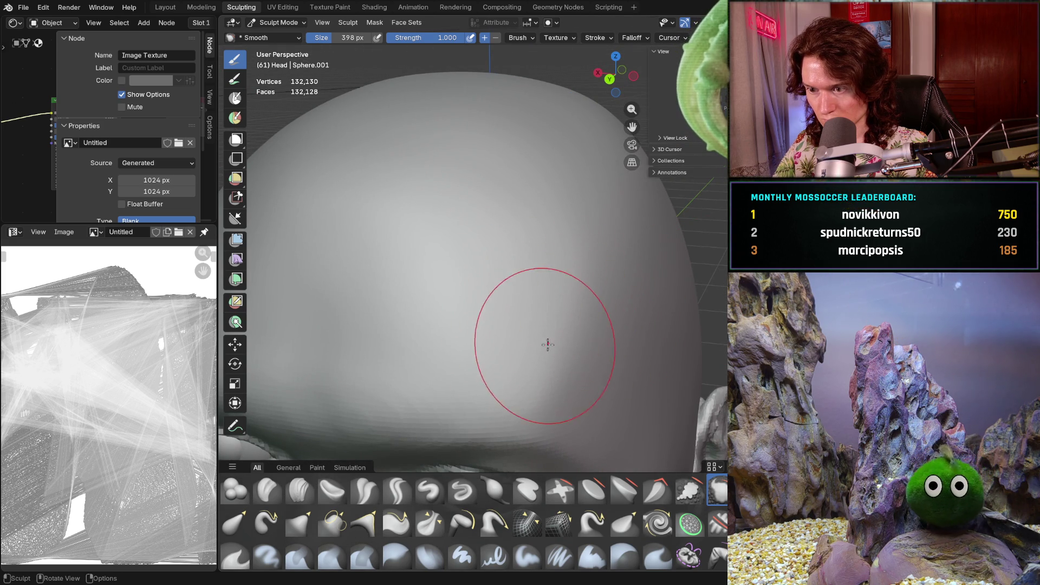
pyautogui.scroll(-5, 616, 250)
# Smooth another stroke across the skull and return to a front view
pyautogui.moveTo(615, 250); pyautogui.dragTo(574, 326, button='middle')
pyautogui.scroll(4, 575, 326)
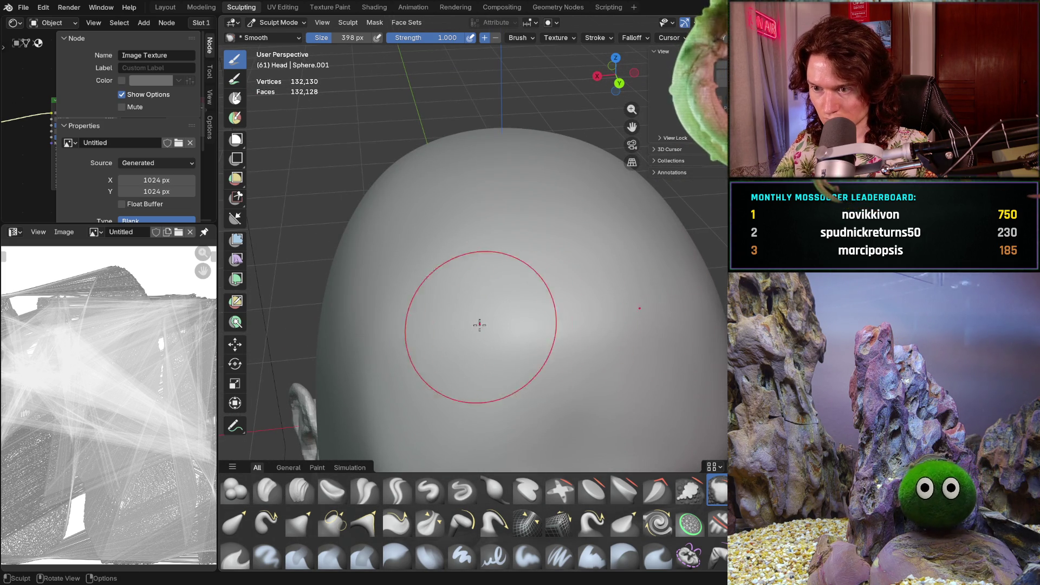
pyautogui.moveTo(388, 327)
pyautogui.mouseDown()
pyautogui.moveTo(356, 343)
pyautogui.moveTo(418, 341)
pyautogui.mouseUp()
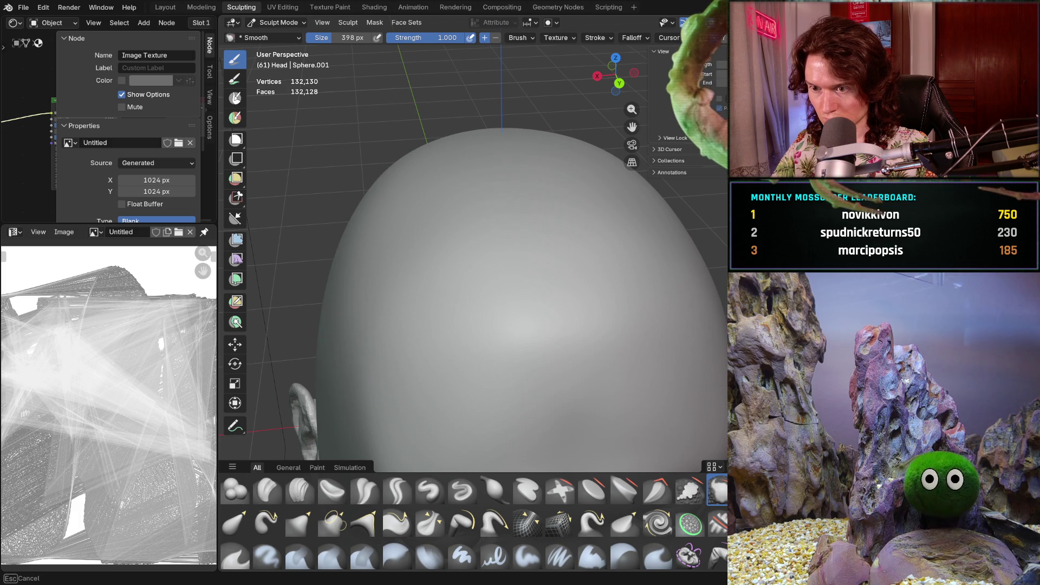
pyautogui.scroll(-3, 472, 362)
pyautogui.moveTo(471, 362)
pyautogui.mouseDown(button='middle')
pyautogui.moveTo(493, 360)
pyautogui.moveTo(499, 372)
pyautogui.mouseUp(button='middle')
pyautogui.scroll(-3, 499, 372)
pyautogui.scroll(5, 499, 307)
# Reduce the brush size to 248 px, then to 138 px
pyautogui.press('f')
pyautogui.click(429, 281)
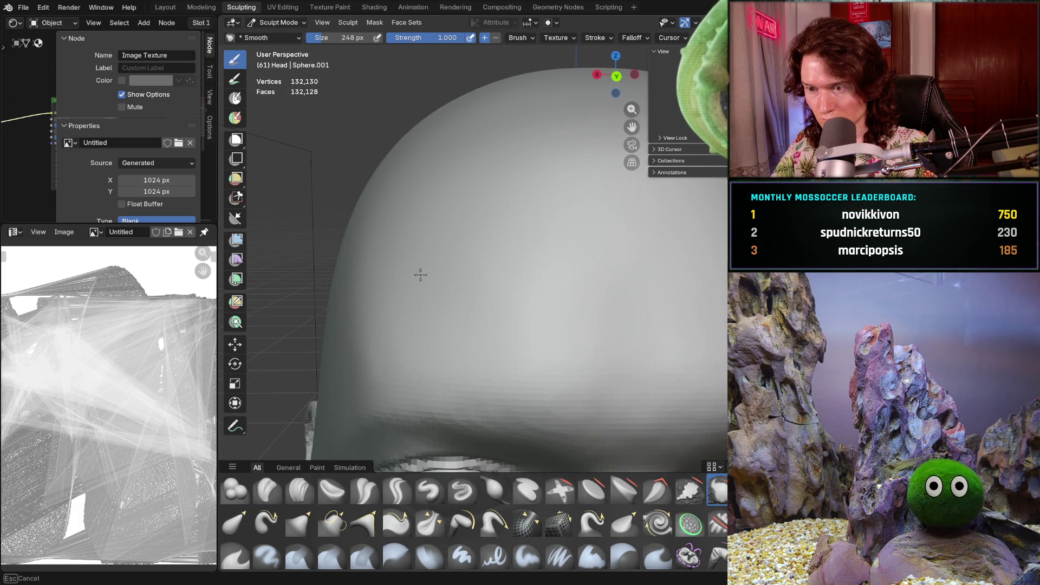
pyautogui.press('f')
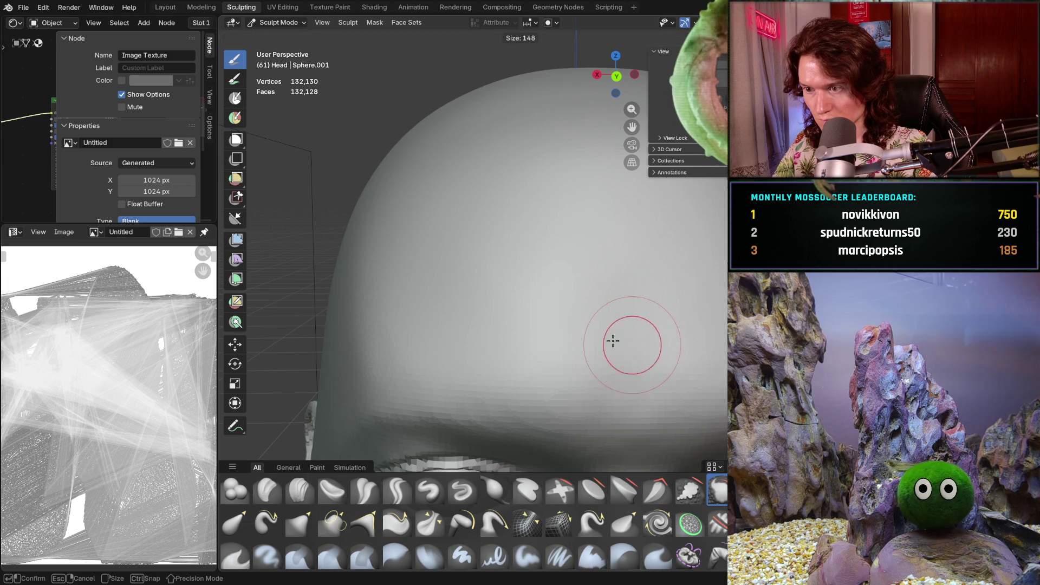
pyautogui.click(628, 360)
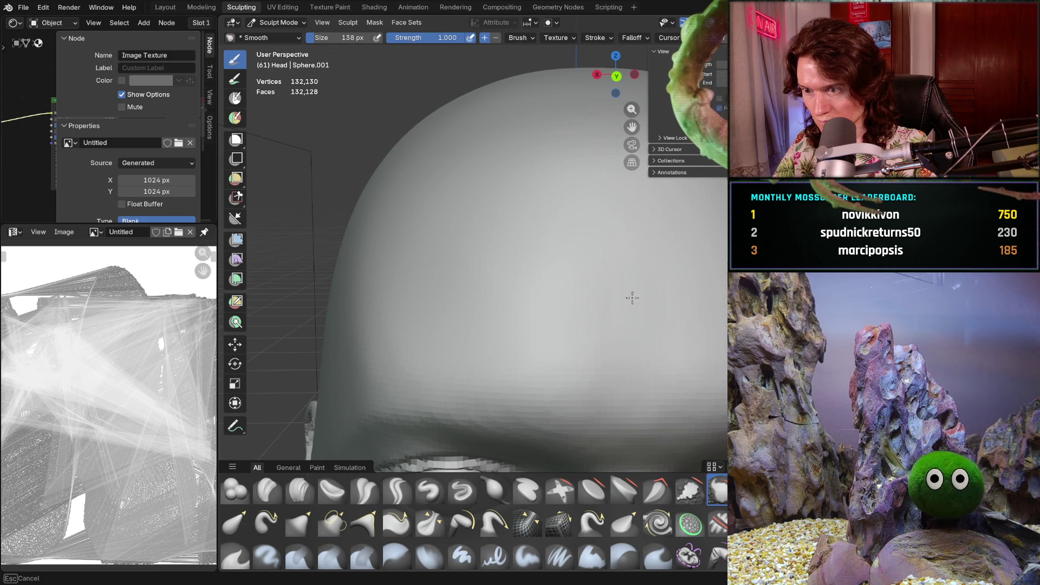
# Lower the Smooth brush strength to about half (0.487)
pyautogui.moveTo(530, 372)
pyautogui.mouseDown(button='middle')
pyautogui.moveTo(634, 342)
pyautogui.moveTo(692, 364)
pyautogui.moveTo(631, 360)
pyautogui.mouseUp(button='middle')
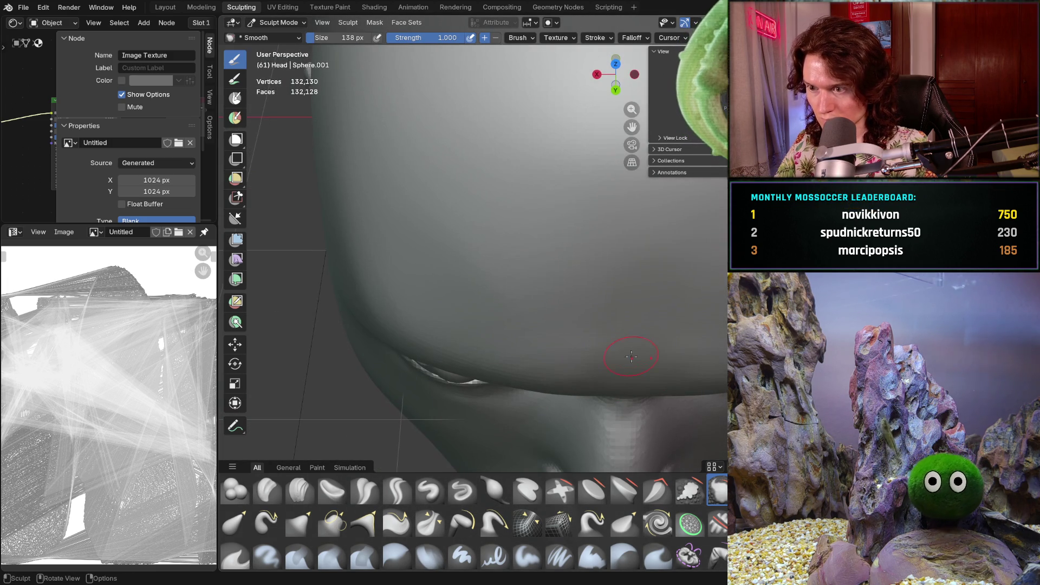
pyautogui.hotkey('shift', 'f')
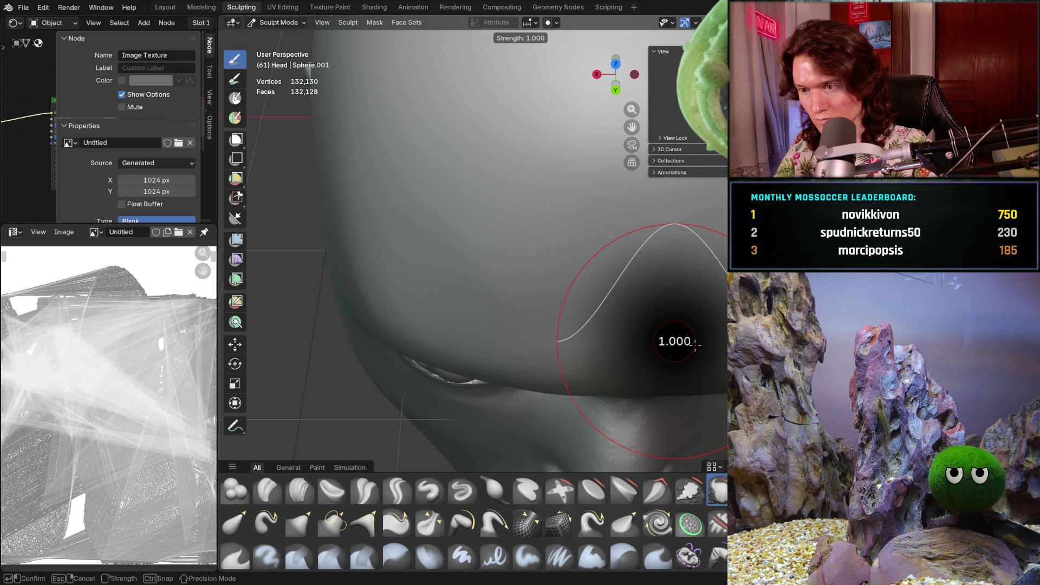
pyautogui.click(623, 338)
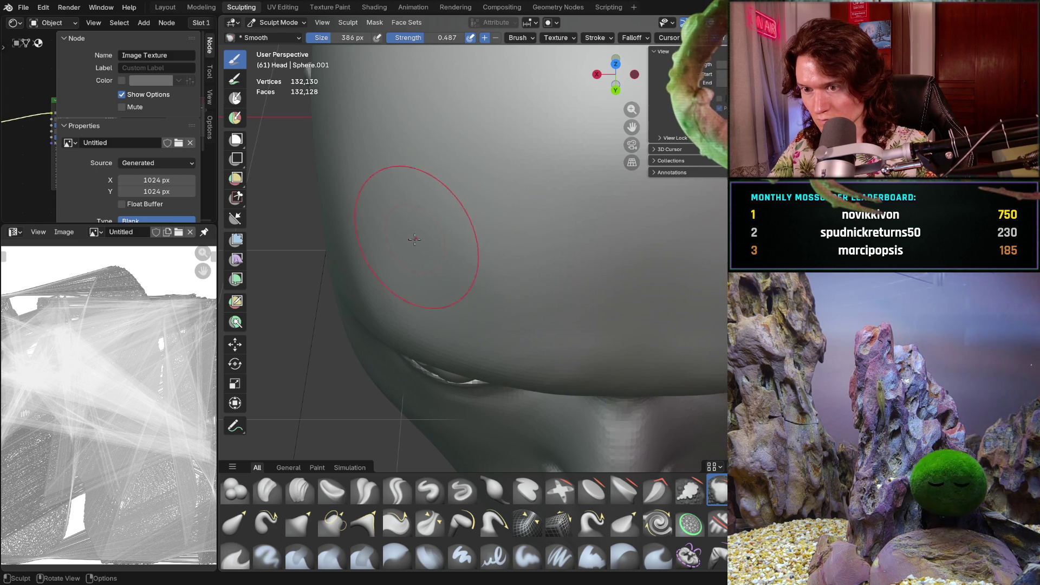
# Work around the jaw, top and hair side of the head to a side profile
pyautogui.moveTo(558, 190)
pyautogui.mouseDown(button='middle')
pyautogui.moveTo(647, 332)
pyautogui.moveTo(677, 216)
pyautogui.mouseUp(button='middle')
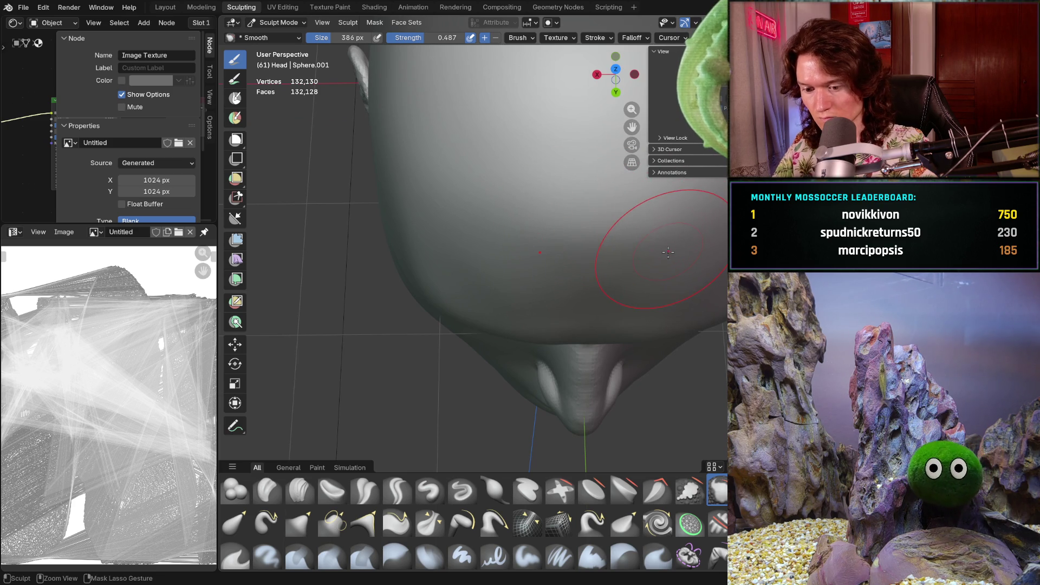
pyautogui.moveTo(544, 222); pyautogui.dragTo(549, 147, button='middle')
pyautogui.moveTo(537, 260)
pyautogui.mouseDown(button='middle')
pyautogui.moveTo(531, 276)
pyautogui.moveTo(662, 289)
pyautogui.mouseUp(button='middle')
pyautogui.moveTo(542, 282)
pyautogui.mouseDown(button='middle')
pyautogui.moveTo(624, 249)
pyautogui.moveTo(499, 386)
pyautogui.moveTo(553, 308)
pyautogui.mouseUp(button='middle')
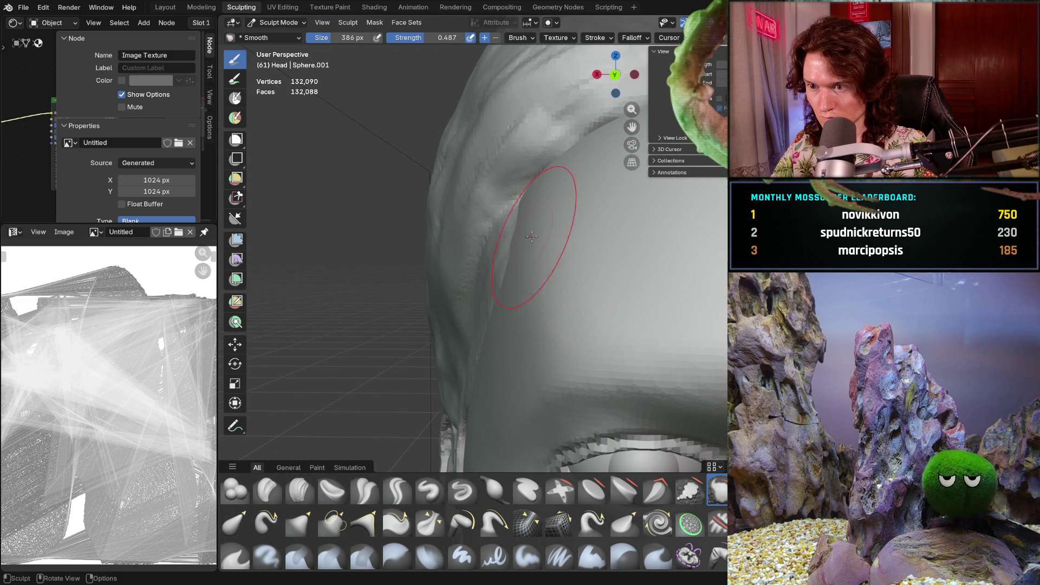
pyautogui.moveTo(542, 330)
pyautogui.mouseDown(button='middle')
pyautogui.moveTo(518, 232)
pyautogui.moveTo(548, 282)
pyautogui.moveTo(580, 307)
pyautogui.moveTo(555, 354)
pyautogui.moveTo(557, 343)
pyautogui.mouseUp(button='middle')
pyautogui.scroll(-10, 514, 255)
pyautogui.moveTo(553, 419)
pyautogui.mouseDown(button='middle')
pyautogui.moveTo(699, 419)
pyautogui.moveTo(574, 401)
pyautogui.moveTo(585, 408)
pyautogui.mouseUp(button='middle')
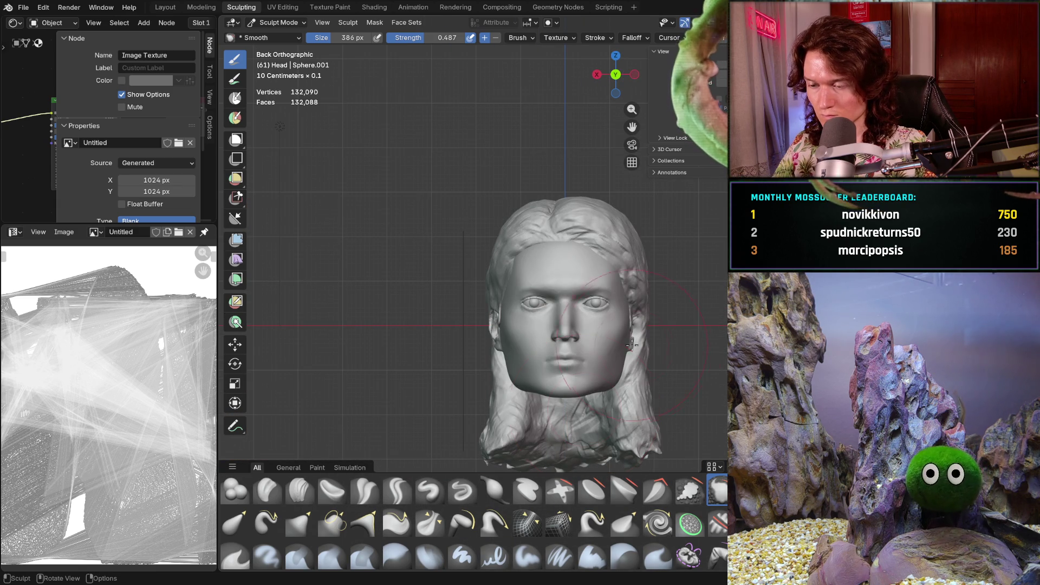
# Inspect the face and eye from front and side, then save as V2_main_char_10.blend
pyautogui.scroll(5, 624, 353)
pyautogui.moveTo(623, 353); pyautogui.dragTo(770, 347, button='middle')
pyautogui.moveTo(705, 352)
pyautogui.mouseDown(button='middle')
pyautogui.moveTo(479, 375)
pyautogui.moveTo(488, 412)
pyautogui.moveTo(562, 260)
pyautogui.mouseUp(button='middle')
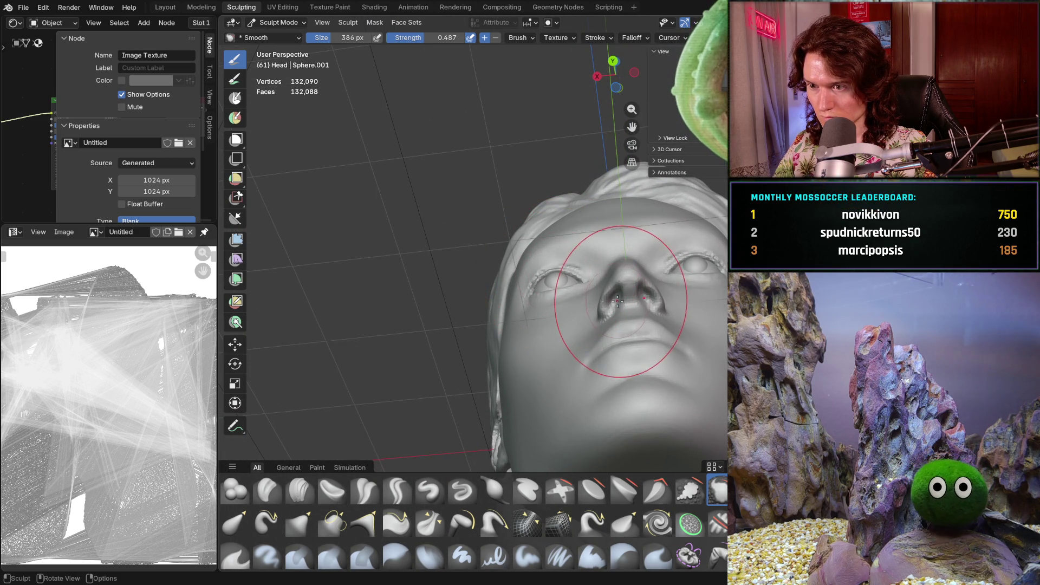
pyautogui.moveTo(589, 336); pyautogui.dragTo(506, 343, button='middle')
pyautogui.scroll(8, 506, 344)
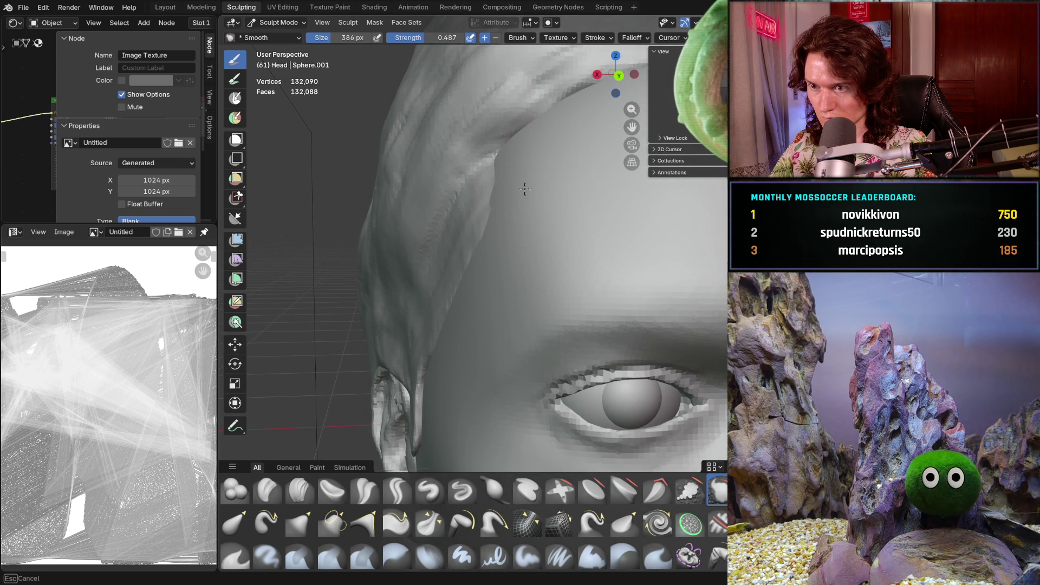
pyautogui.moveTo(589, 140)
pyautogui.keyDown('ctrl'); pyautogui.mouseDown(button='middle')
pyautogui.moveTo(564, 227)
pyautogui.moveTo(477, 377)
pyautogui.moveTo(517, 423)
pyautogui.moveTo(429, 328)
pyautogui.moveTo(508, 342)
pyautogui.moveTo(557, 272)
pyautogui.moveTo(494, 332)
pyautogui.moveTo(517, 355)
pyautogui.moveTo(556, 367)
pyautogui.moveTo(525, 367)
pyautogui.mouseUp(button='middle'); pyautogui.keyUp('ctrl')
pyautogui.hotkey('ctrl', 's')
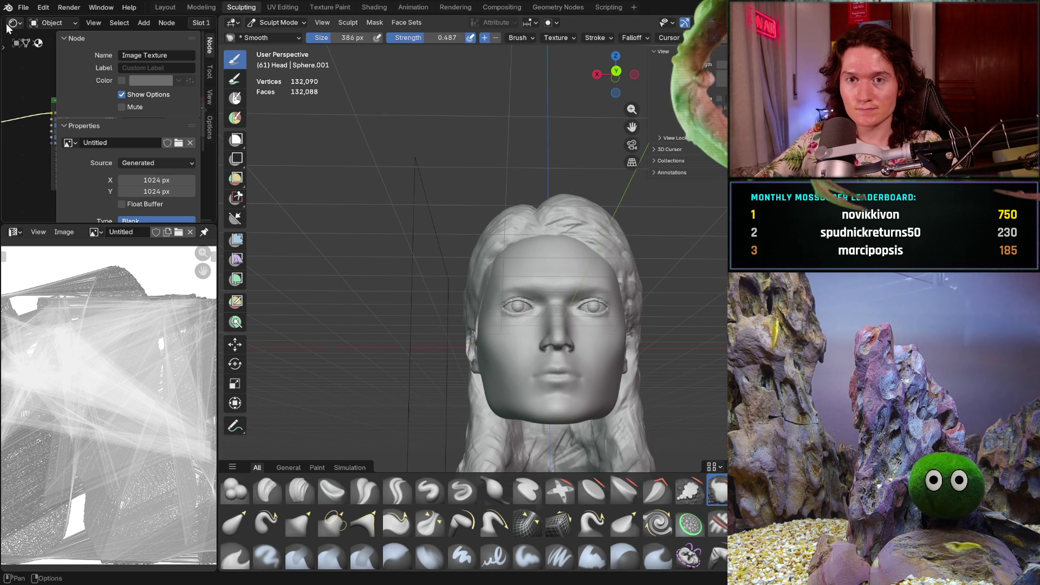
pyautogui.click(26, 11)
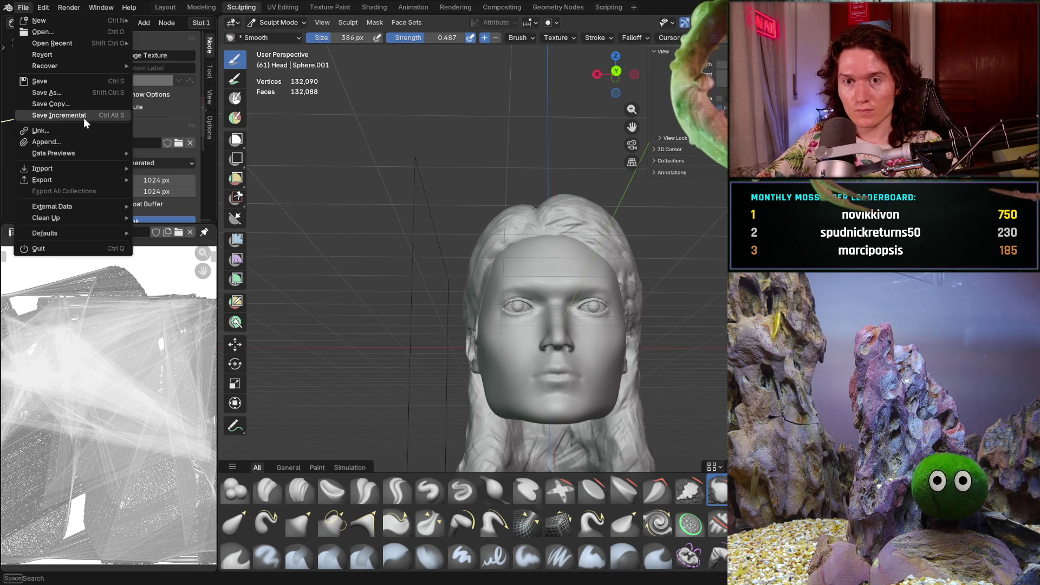
# Save an incremental copy as V2_main_char_11.blend and switch to a side view
pyautogui.click(86, 101)
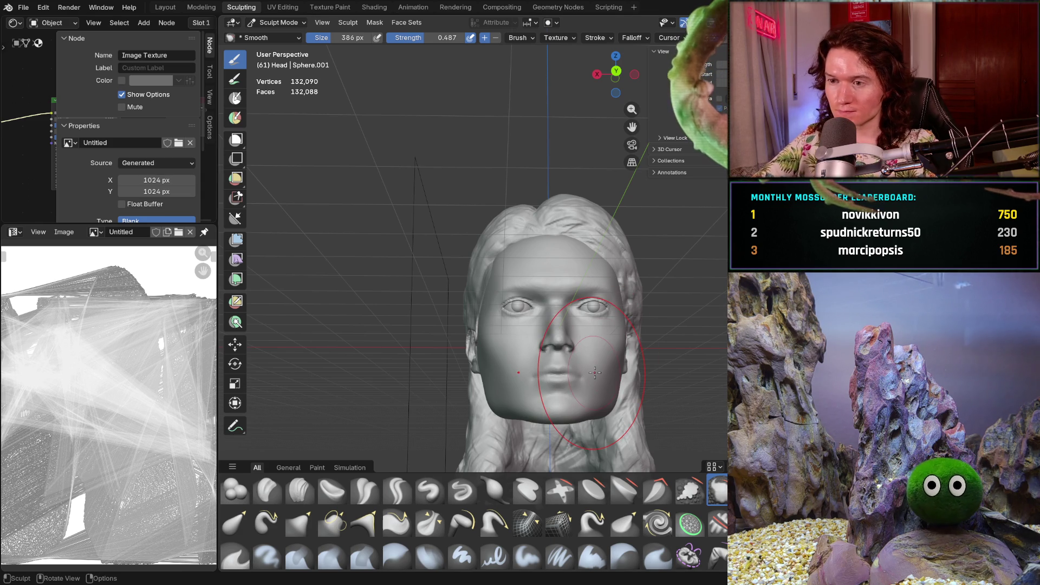
pyautogui.press('KP_4')
pyautogui.press('KP_4')
pyautogui.press('KP_4')
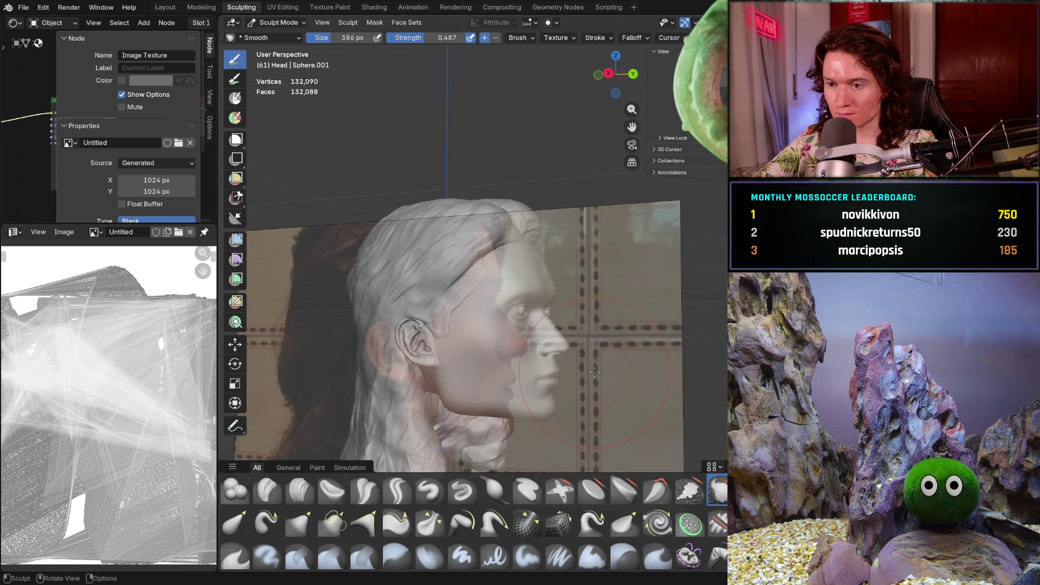
# Line the head up against the front reference photo, then hide the photo
pyautogui.press('KP_6')
pyautogui.press('KP_6')
pyautogui.press('KP_6')
pyautogui.moveTo(595, 373)
pyautogui.mouseDown(button='middle')
pyautogui.moveTo(558, 395)
pyautogui.moveTo(595, 373)
pyautogui.mouseUp(button='middle')
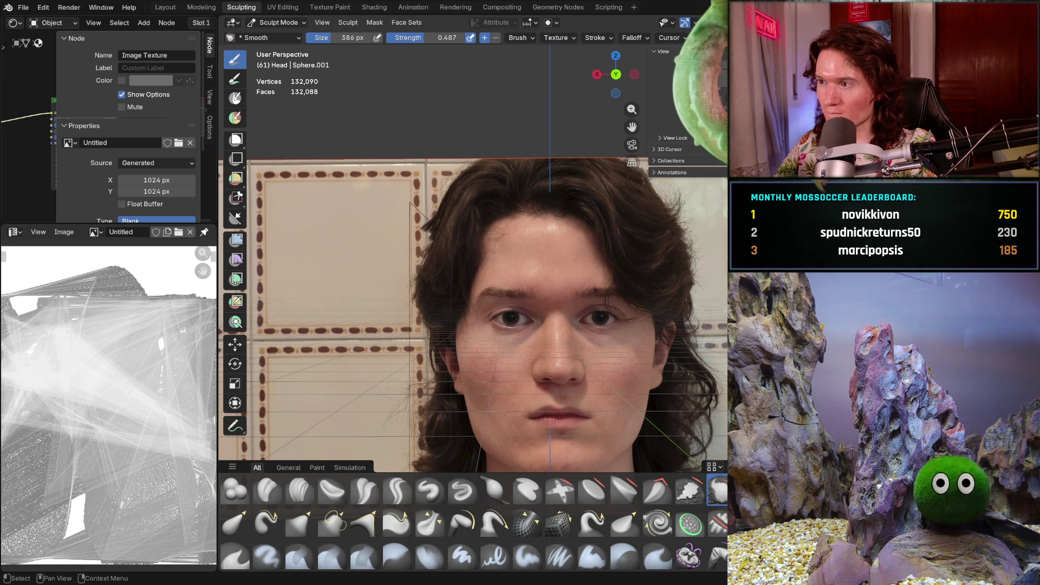
pyautogui.press('h')
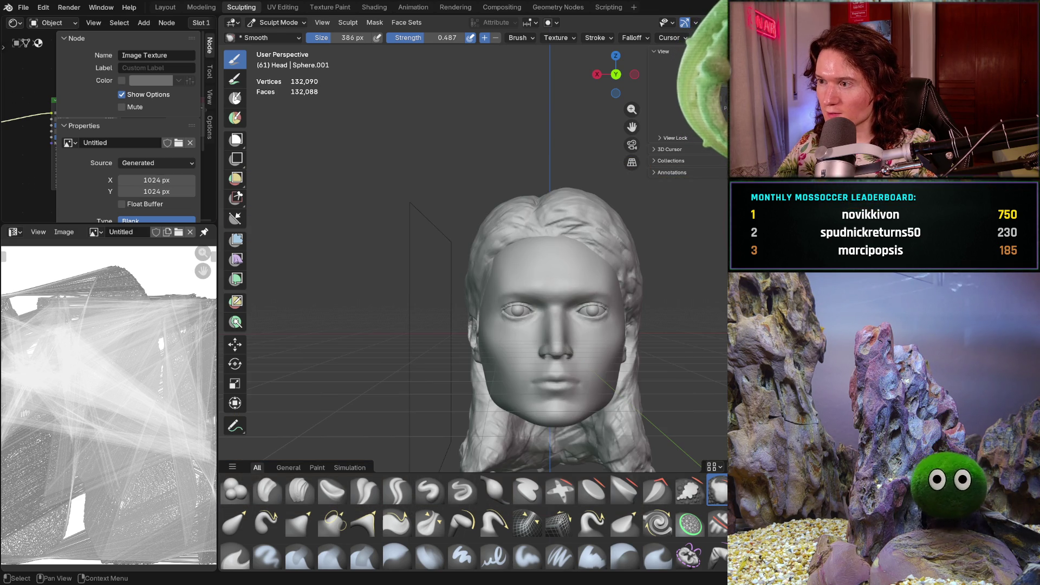
# Orbit around the bare sculpt and return to Object Mode
pyautogui.moveTo(662, 332); pyautogui.dragTo(594, 376, button='middle')
pyautogui.moveTo(636, 308)
pyautogui.mouseDown(button='middle')
pyautogui.moveTo(677, 325)
pyautogui.moveTo(666, 358)
pyautogui.moveTo(729, 361)
pyautogui.moveTo(662, 363)
pyautogui.moveTo(678, 362)
pyautogui.moveTo(686, 267)
pyautogui.moveTo(699, 269)
pyautogui.moveTo(596, 315)
pyautogui.mouseUp(button='middle')
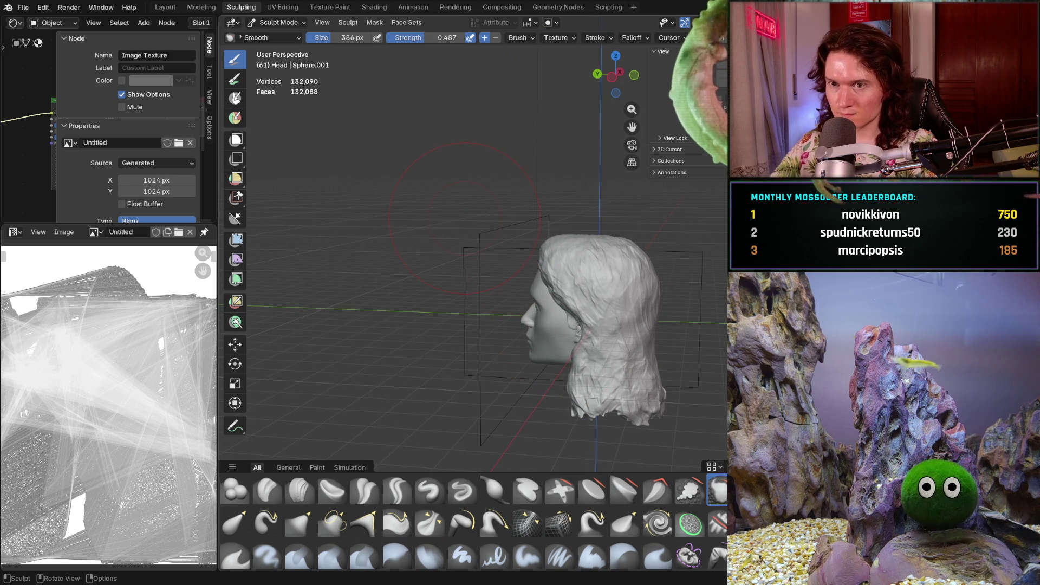
pyautogui.click(278, 23)
# In Object Mode, select the head and move it forward and slightly down to meet the front photo
pyautogui.click(279, 33)
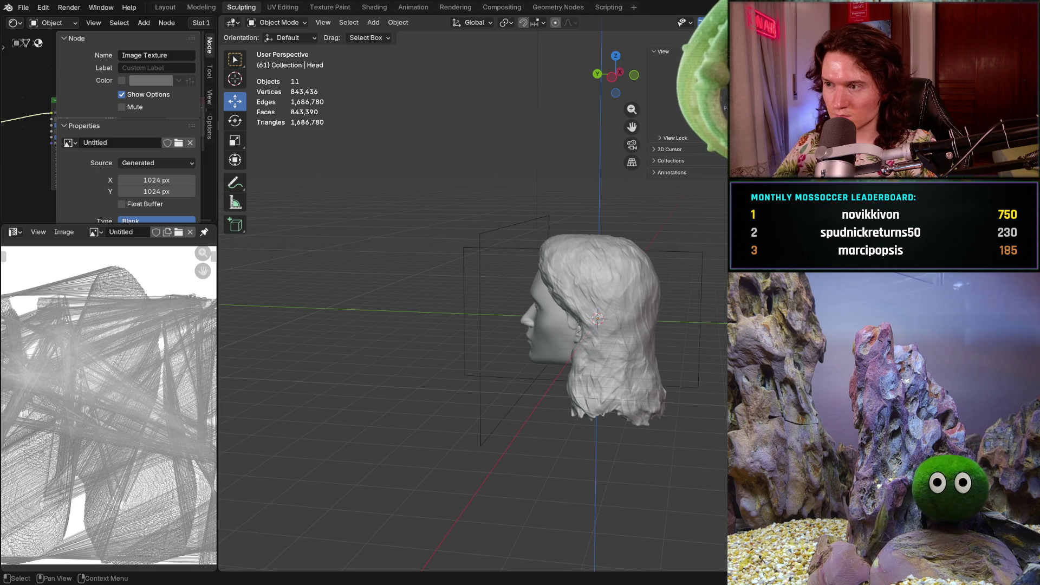
pyautogui.click(596, 326)
pyautogui.moveTo(597, 325); pyautogui.dragTo(677, 325, button='middle')
pyautogui.moveTo(563, 321); pyautogui.dragTo(540, 349)
pyautogui.moveTo(541, 350); pyautogui.dragTo(581, 335, button='middle')
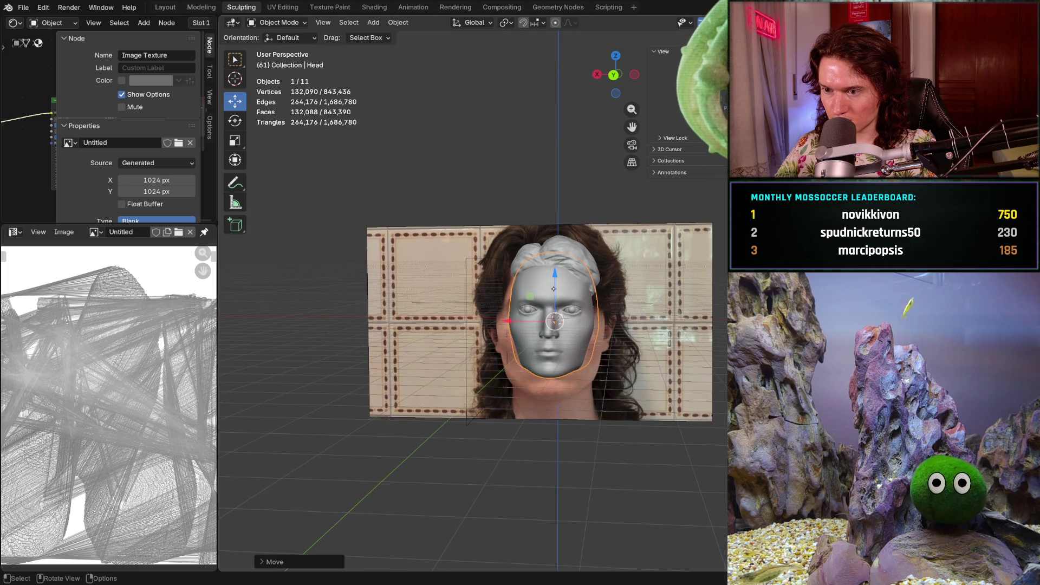
pyautogui.moveTo(554, 275); pyautogui.dragTo(558, 295)
pyautogui.moveTo(558, 296); pyautogui.dragTo(547, 292, button='middle')
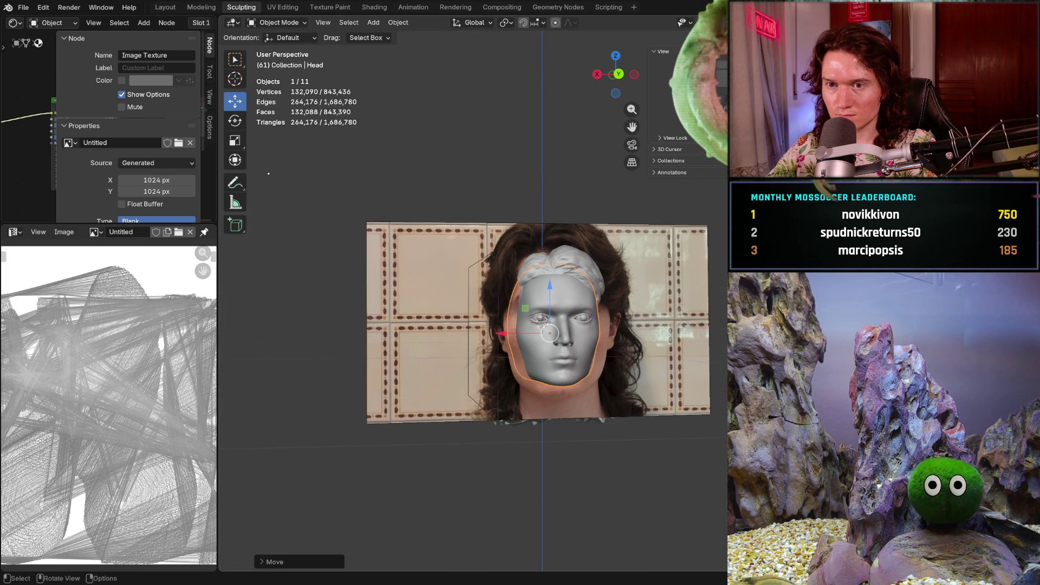
# Enlarge the head uniformly and stretch it taller to fit the reference photo
pyautogui.click(235, 141)
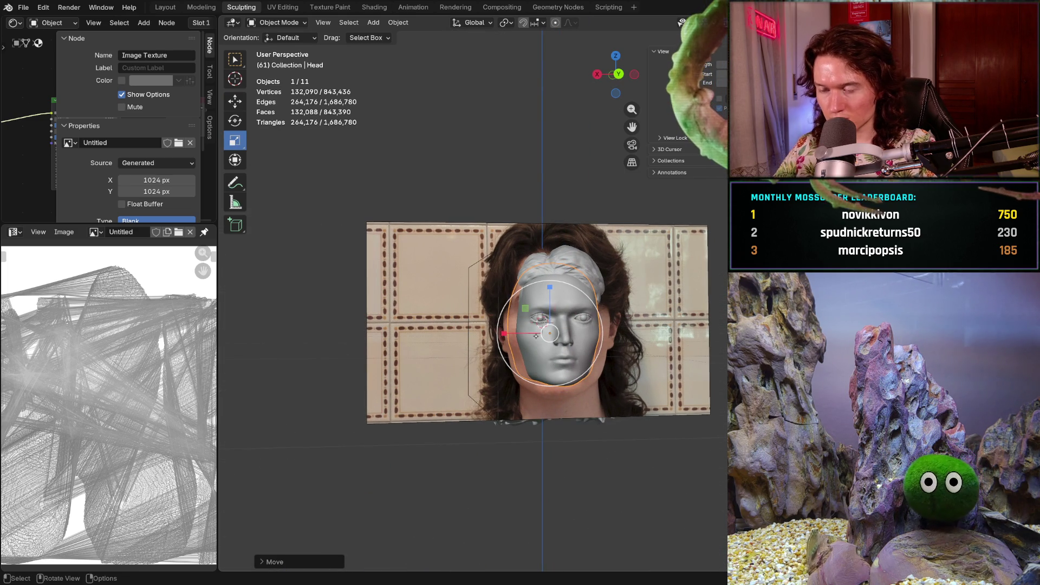
pyautogui.moveTo(516, 364)
pyautogui.mouseDown()
pyautogui.moveTo(509, 374)
pyautogui.moveTo(522, 367)
pyautogui.mouseUp()
pyautogui.press('Escape')
pyautogui.moveTo(493, 336)
pyautogui.mouseDown()
pyautogui.moveTo(546, 337)
pyautogui.moveTo(515, 385)
pyautogui.mouseUp()
pyautogui.moveTo(550, 287); pyautogui.dragTo(551, 296)
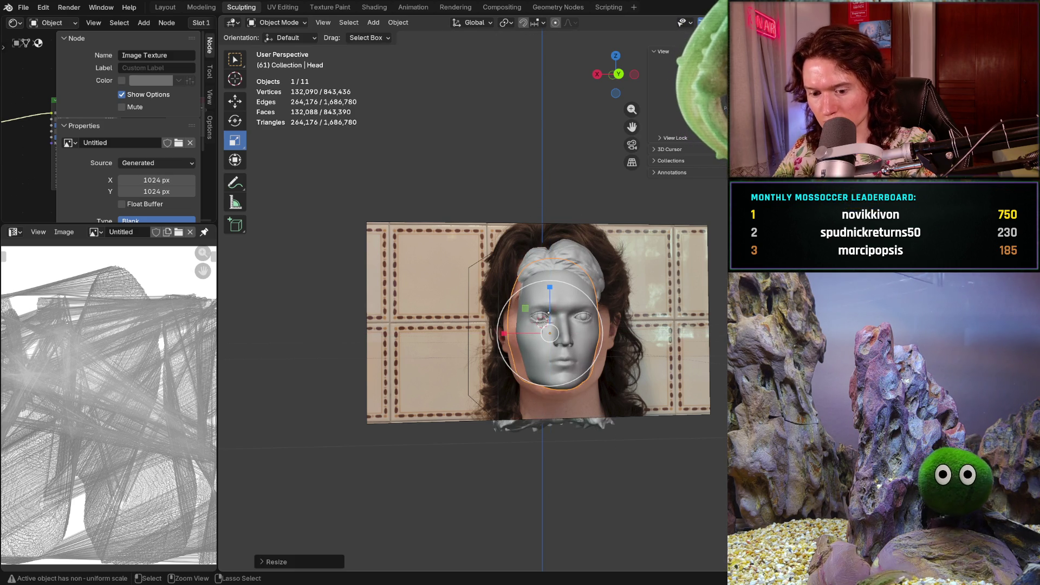
pyautogui.click(548, 316)
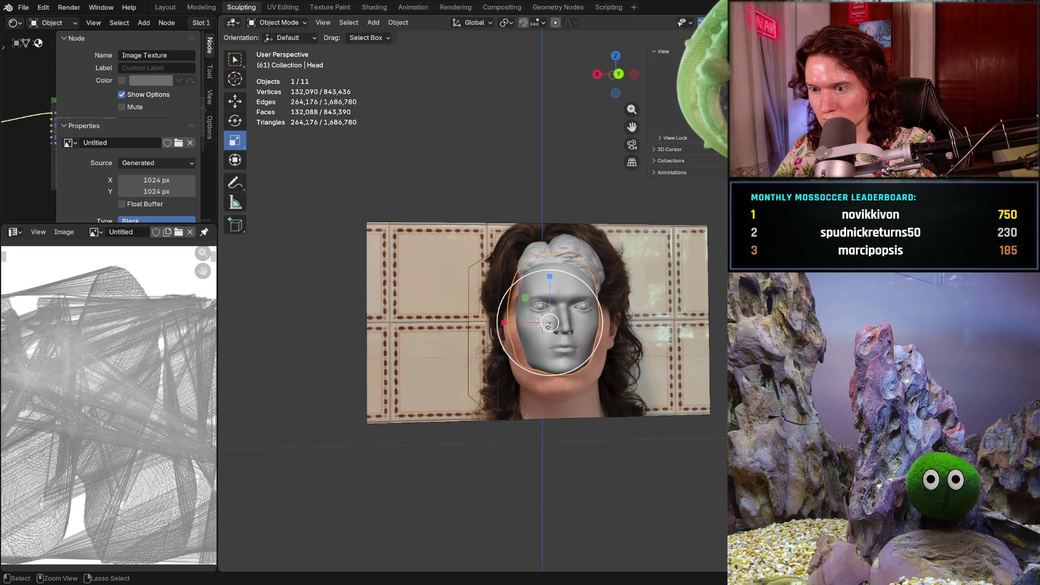
pyautogui.moveTo(556, 331); pyautogui.dragTo(564, 331, button='middle')
pyautogui.scroll(2, 567, 333)
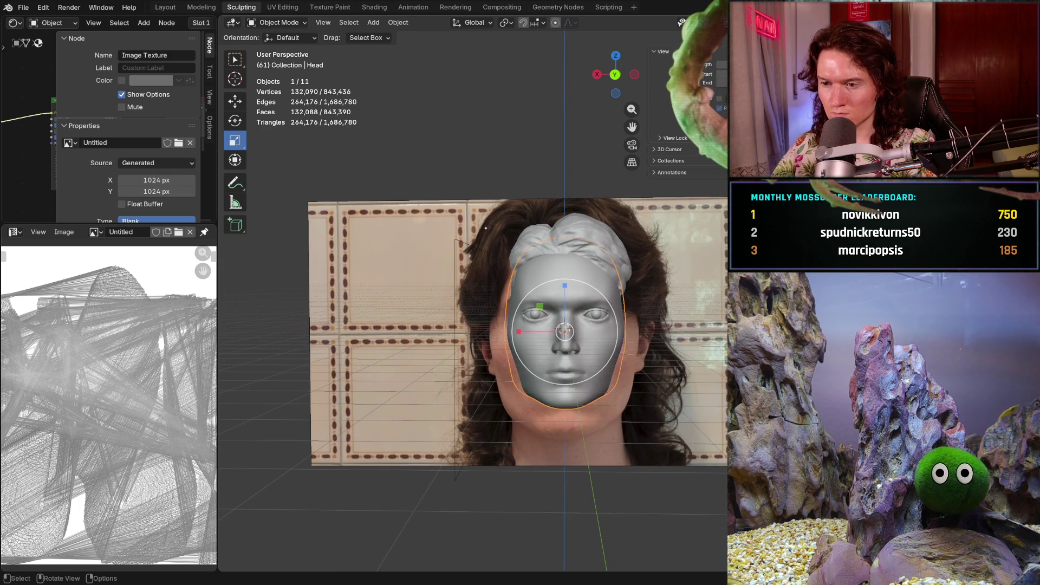
pyautogui.press('s')
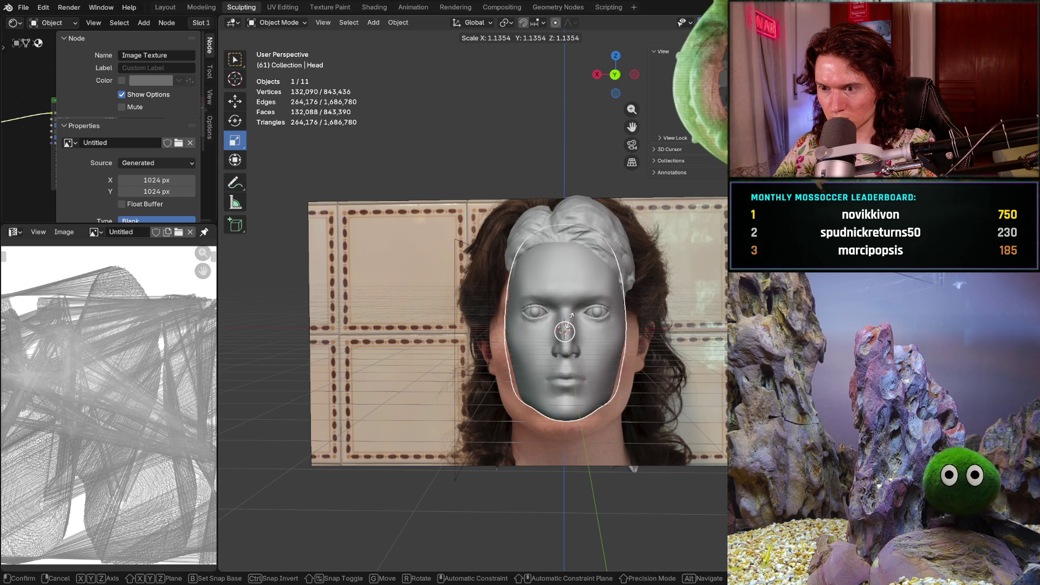
pyautogui.click(572, 317)
# Put the head back behind the photo plane and deselect it
pyautogui.moveTo(617, 343); pyautogui.dragTo(606, 373, button='middle')
pyautogui.hotkey('ctrl', 'z')
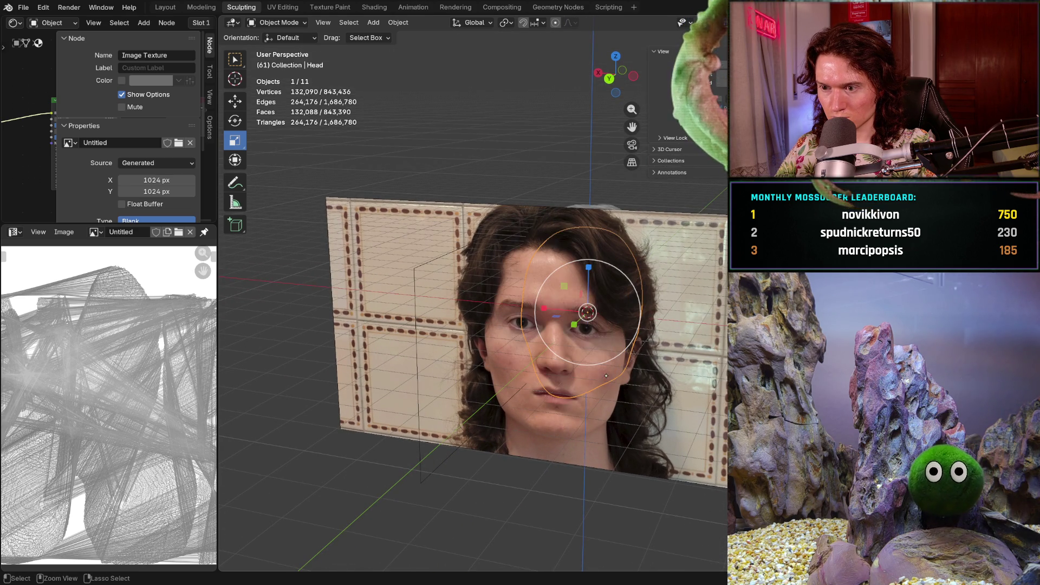
pyautogui.hotkey('alt', 'a')
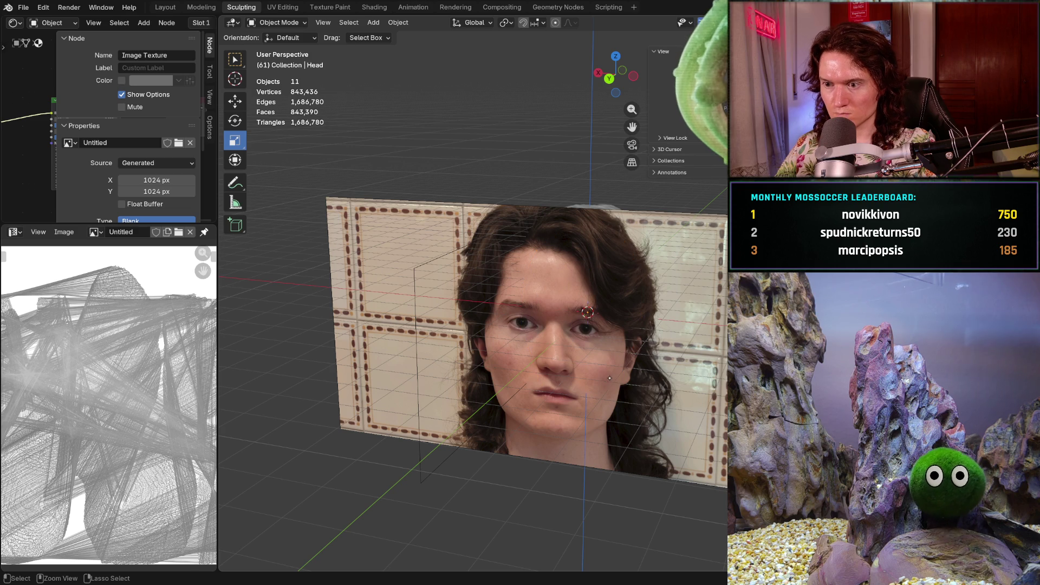
pyautogui.scroll(-5, 609, 381)
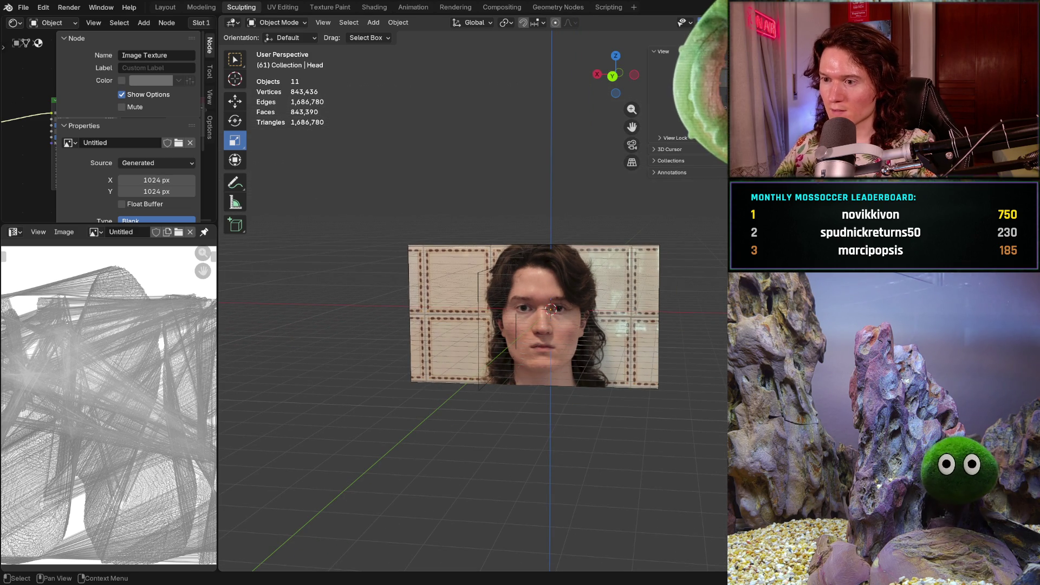
pyautogui.moveTo(617, 310)
pyautogui.mouseDown(button='middle')
pyautogui.moveTo(477, 331)
pyautogui.moveTo(557, 336)
pyautogui.mouseUp(button='middle')
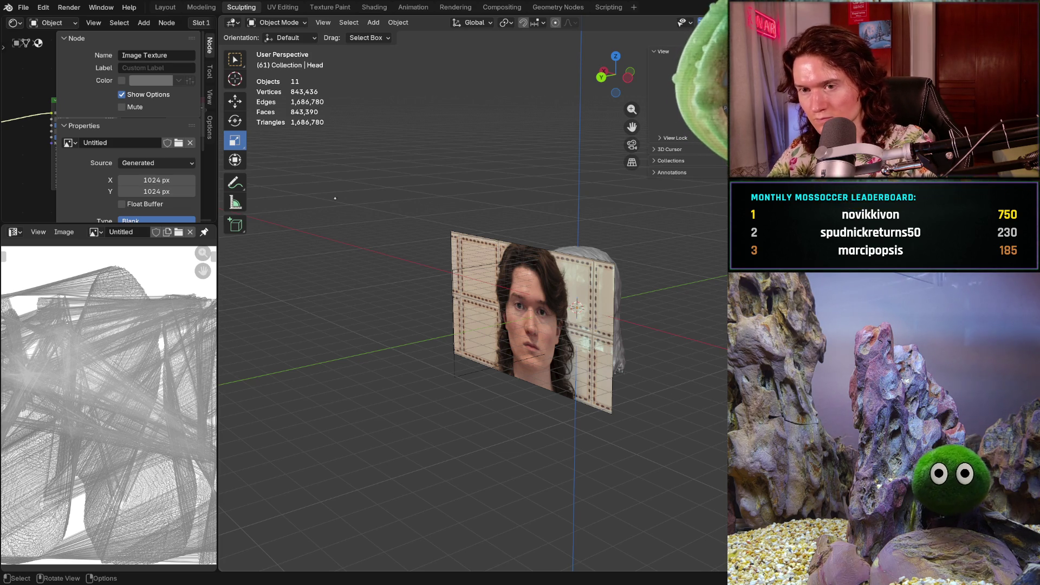
# Select the Front reference photo plane, make it semi-transparent and view it straight on
pyautogui.click(234, 59)
pyautogui.click(477, 277)
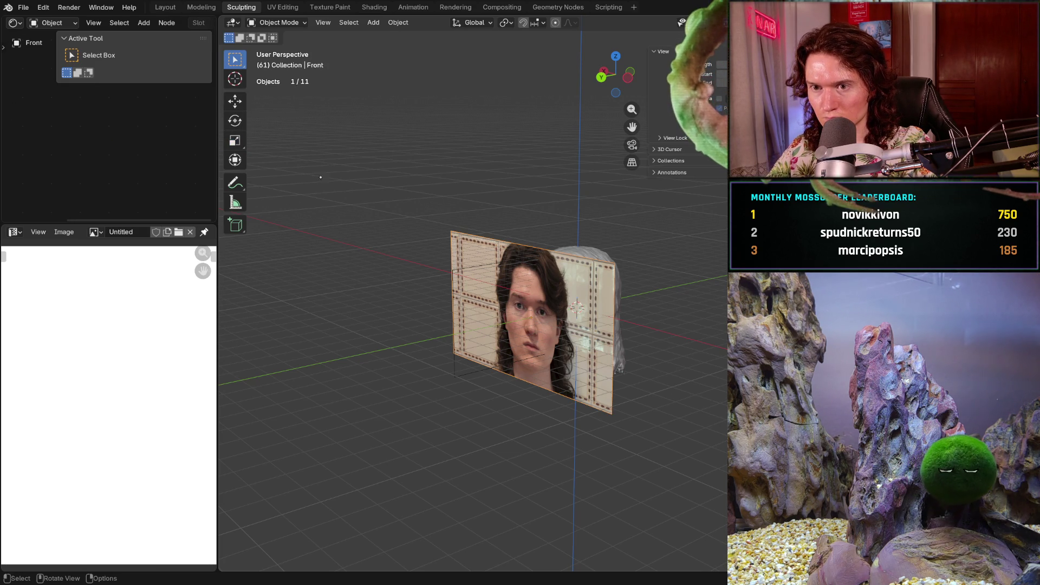
pyautogui.hotkey('shift', 'space')
pyautogui.press('r')
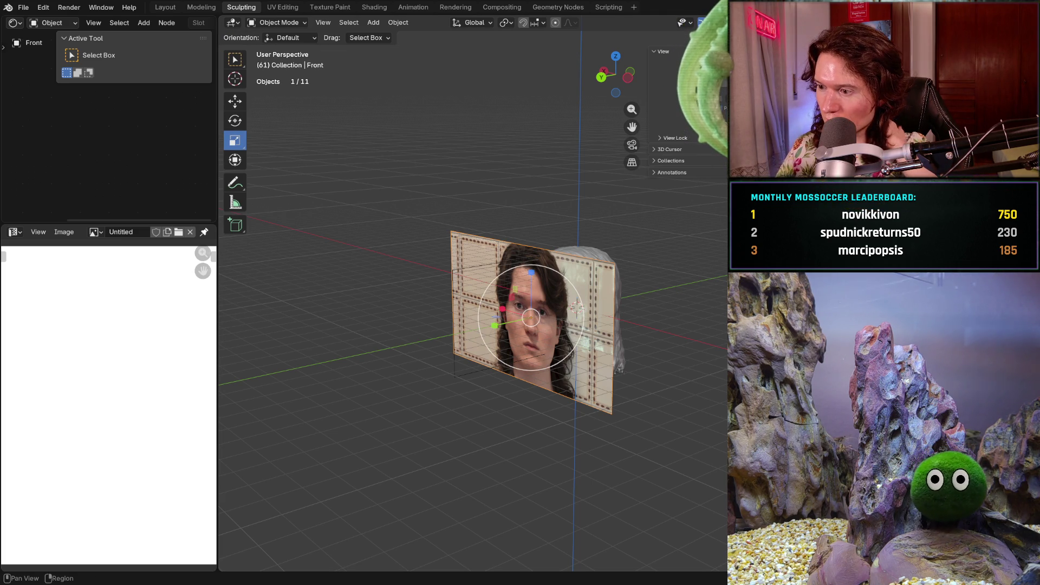
pyautogui.moveTo(693, 87); pyautogui.dragTo(726, 87)
pyautogui.press('ctrl+KP_1')
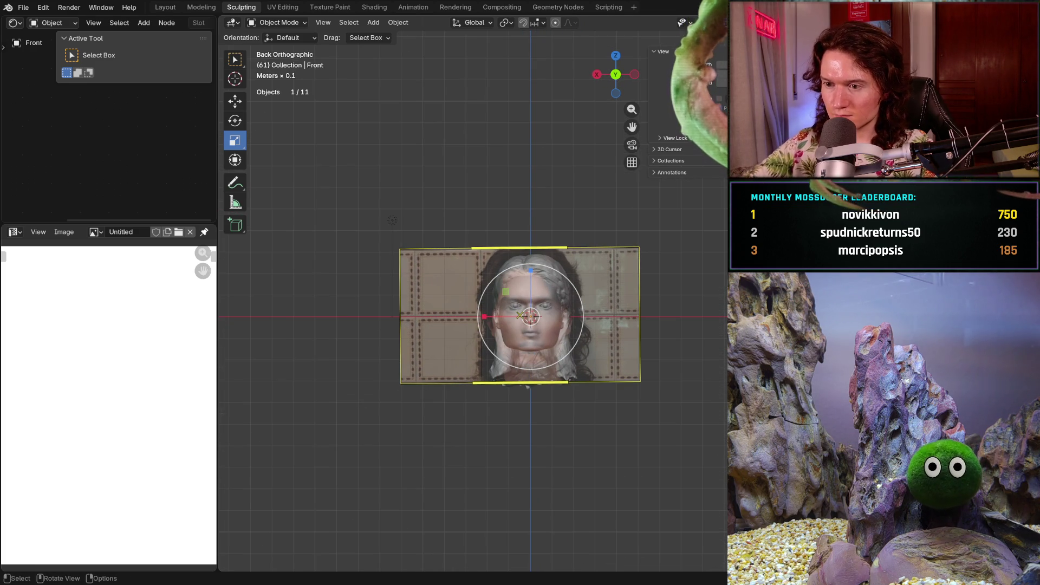
pyautogui.keyDown('ctrl'); pyautogui.moveTo(527, 387); pyautogui.dragTo(632, 275, button='middle'); pyautogui.keyUp('ctrl')
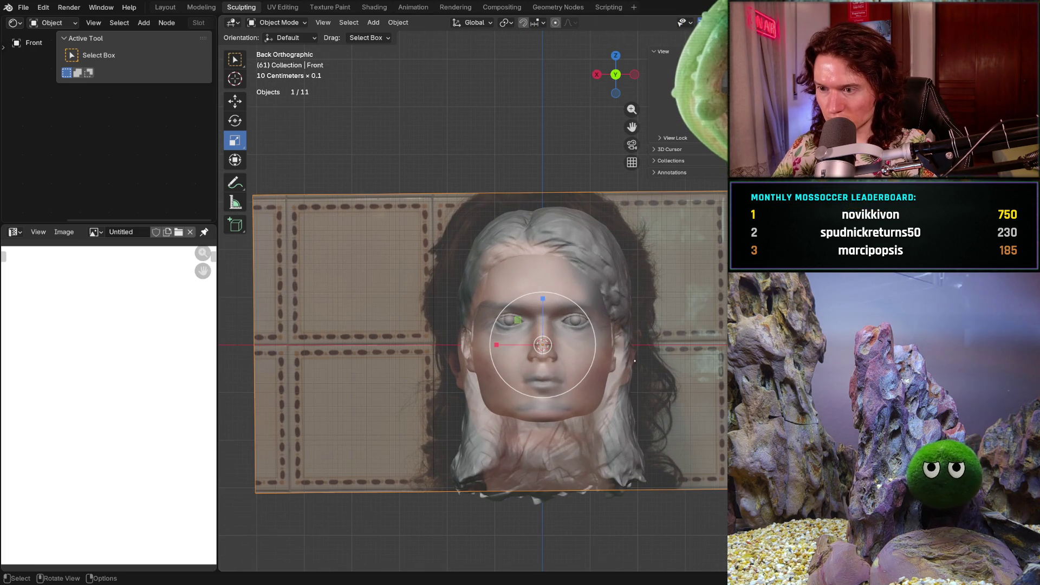
# Shrink the photo plane slightly and raise it a little to align with the head
pyautogui.moveTo(578, 380); pyautogui.dragTo(554, 377)
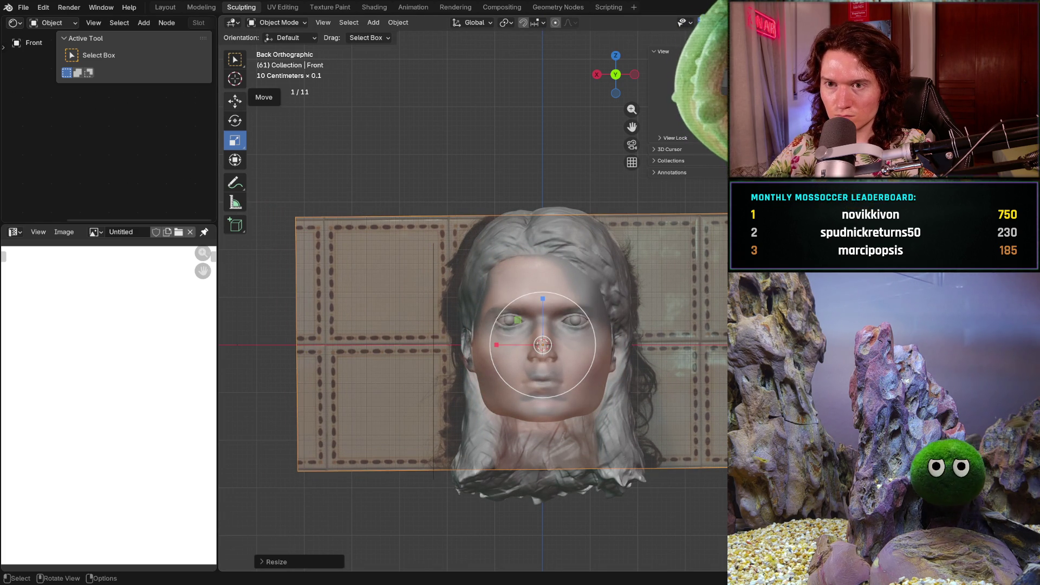
pyautogui.click(235, 101)
pyautogui.moveTo(548, 293); pyautogui.dragTo(539, 280)
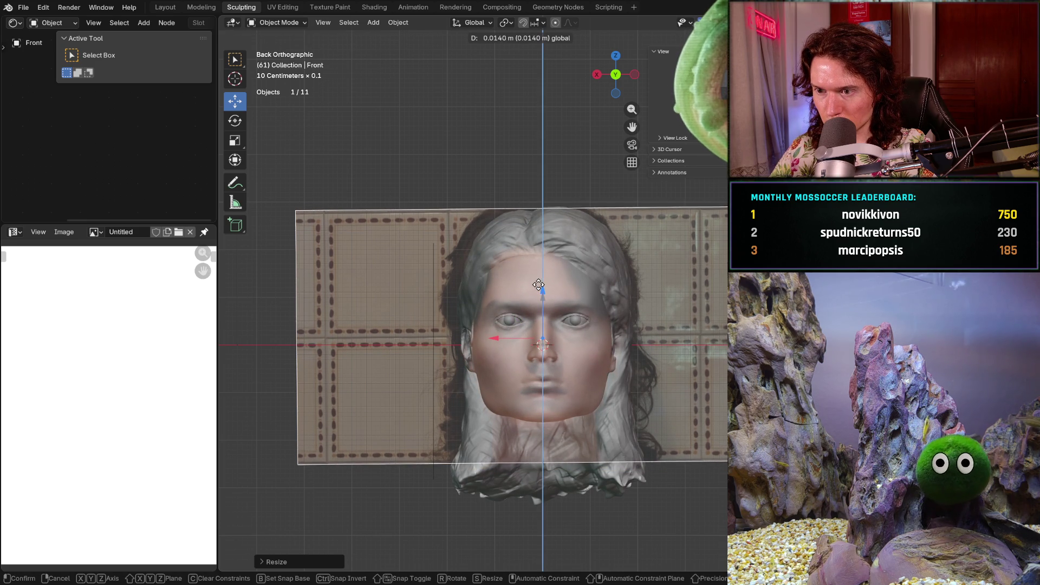
pyautogui.moveTo(540, 280); pyautogui.dragTo(574, 284, button='middle')
pyautogui.moveTo(597, 356); pyautogui.dragTo(536, 359, button='middle')
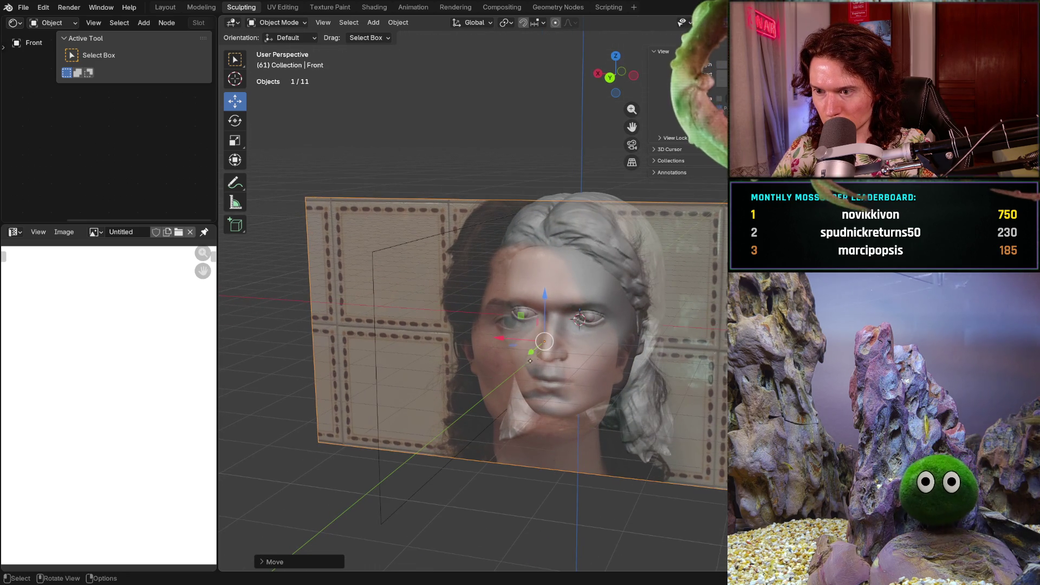
pyautogui.moveTo(530, 353)
pyautogui.mouseDown()
pyautogui.moveTo(538, 351)
pyautogui.moveTo(525, 356)
pyautogui.mouseUp()
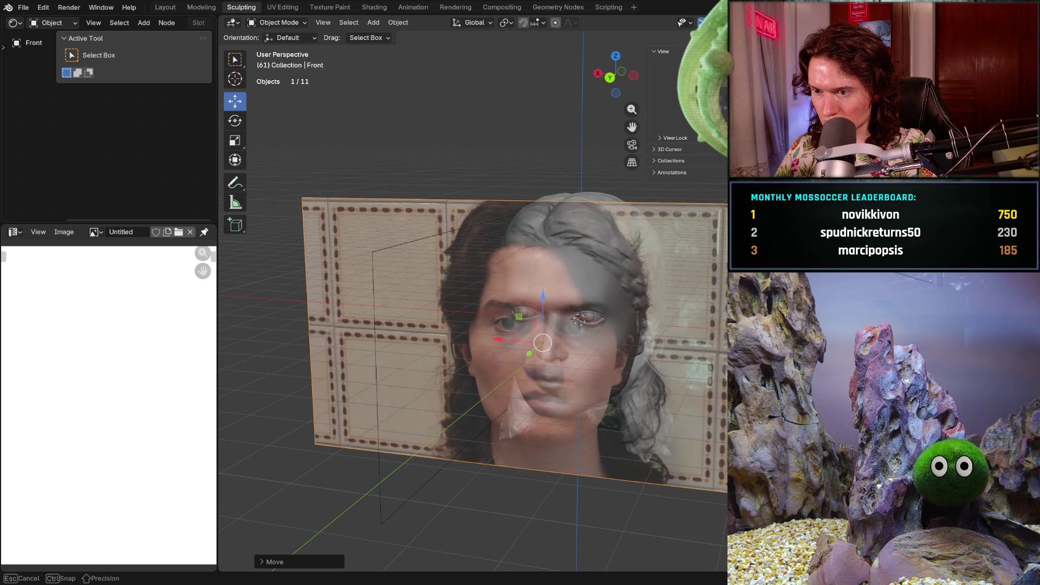
pyautogui.press('Escape')
pyautogui.moveTo(631, 308)
pyautogui.mouseDown(button='middle')
pyautogui.moveTo(596, 306)
pyautogui.moveTo(623, 304)
pyautogui.mouseUp(button='middle')
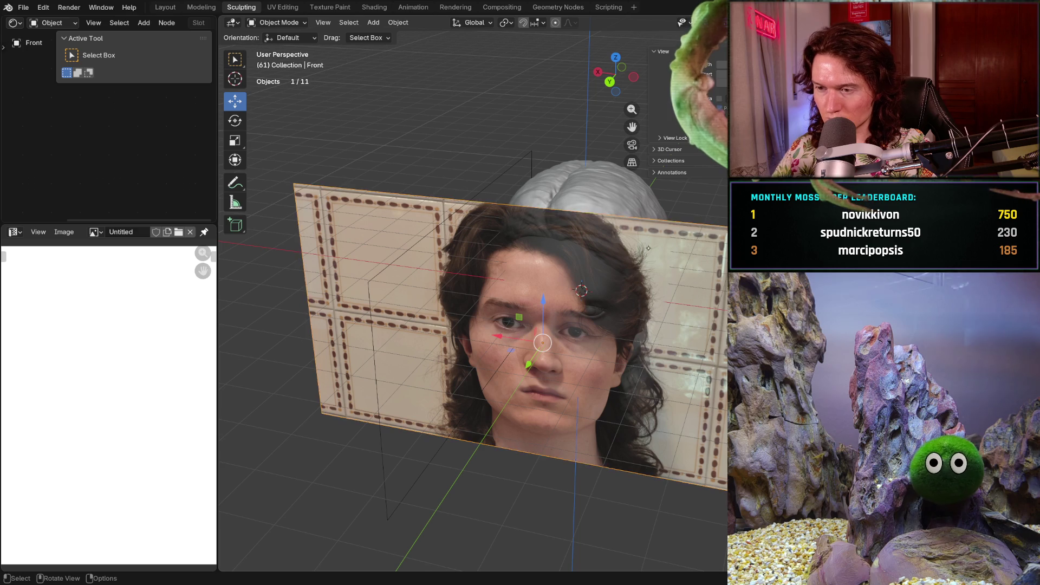
# Move the hair mesh down toward the reference photo
pyautogui.click(598, 194)
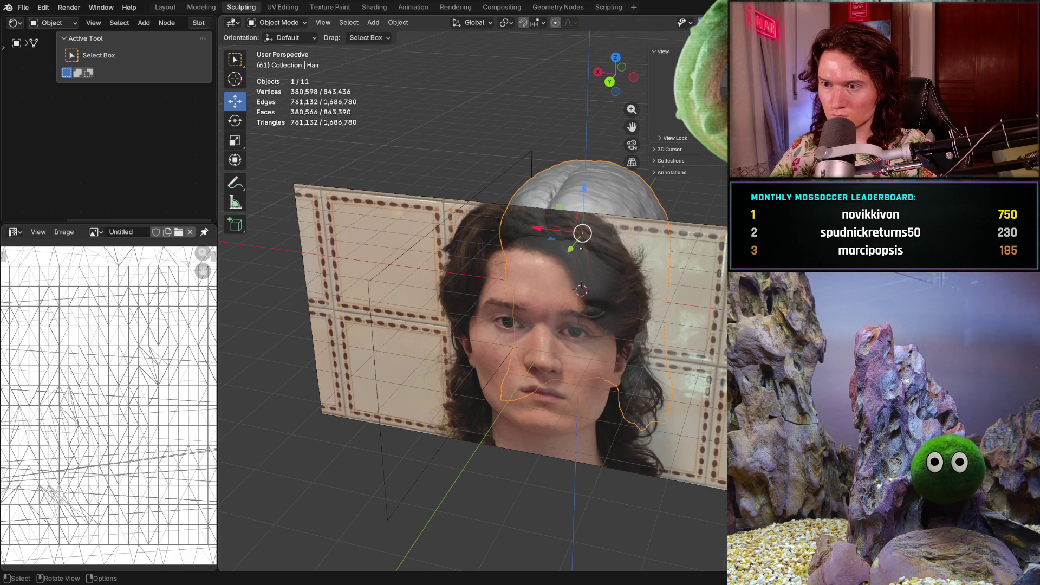
pyautogui.moveTo(570, 250); pyautogui.dragTo(539, 289)
pyautogui.moveTo(539, 289); pyautogui.dragTo(445, 293, button='middle')
# Undo the hair move, then select the head and slide it along Y
pyautogui.hotkey('ctrl', 'z')
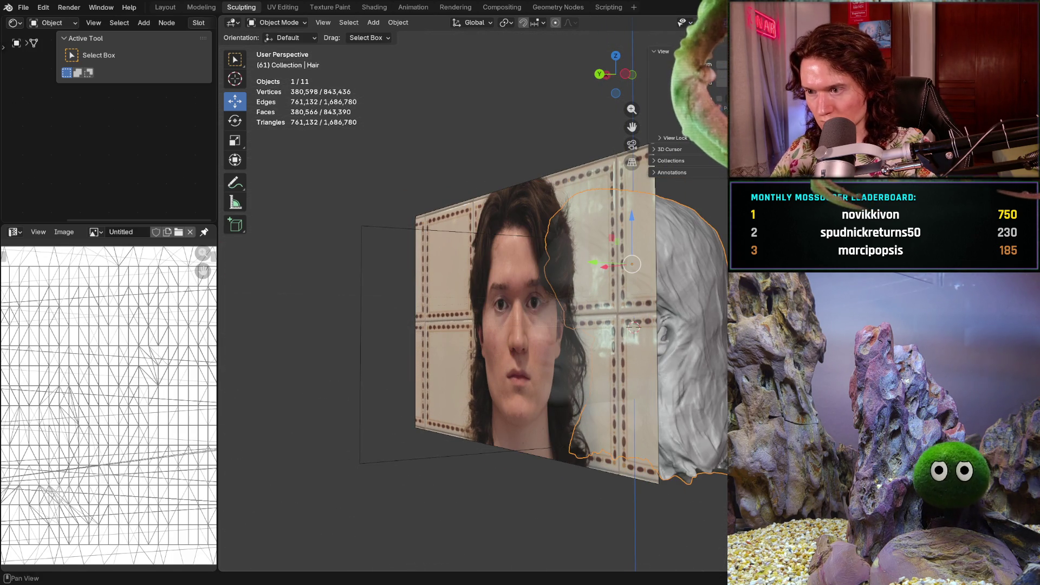
pyautogui.click(688, 303)
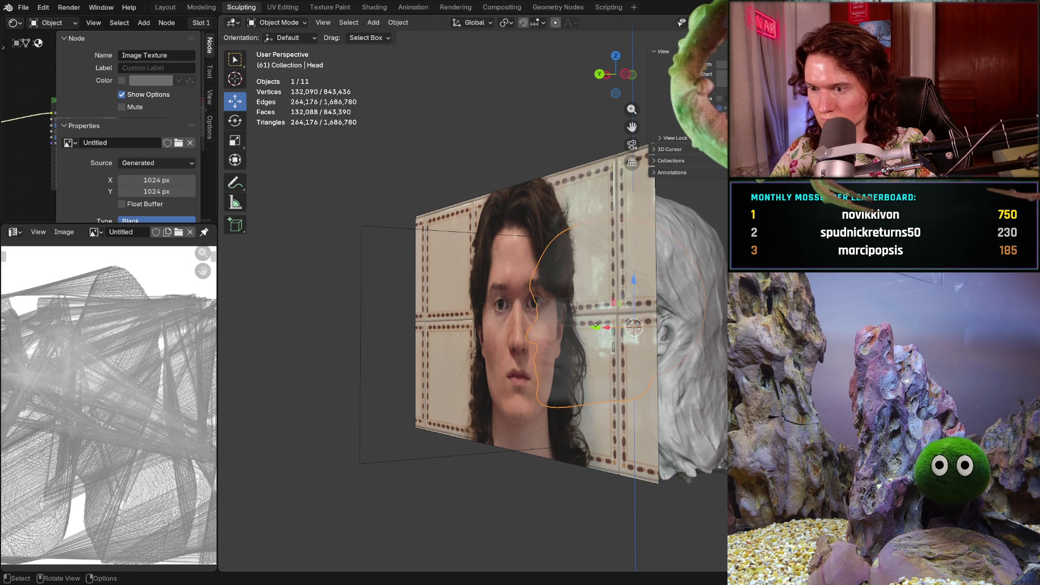
pyautogui.moveTo(596, 327); pyautogui.dragTo(564, 334)
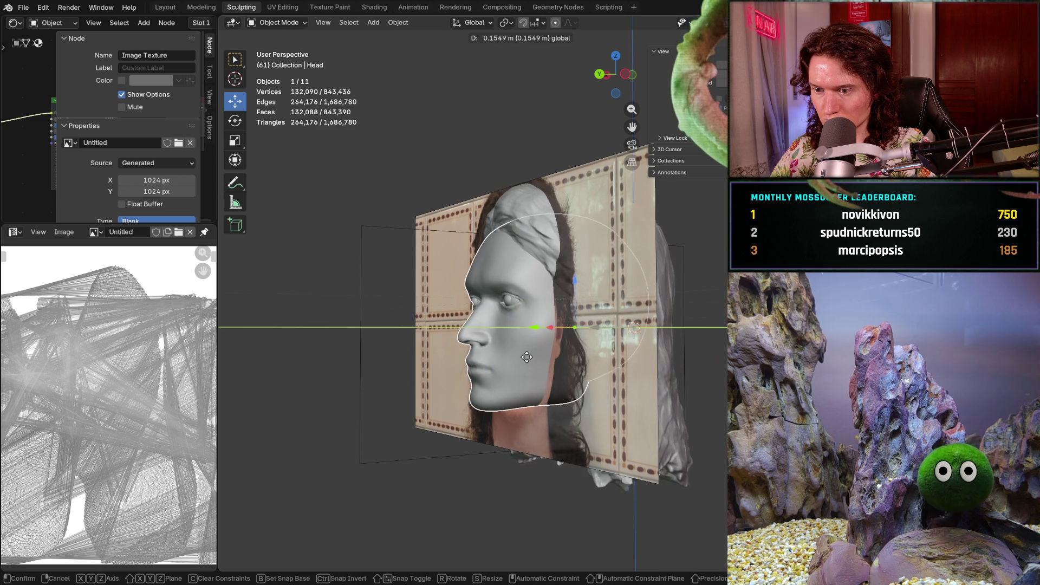
pyautogui.moveTo(539, 359); pyautogui.dragTo(547, 353)
pyautogui.moveTo(547, 353)
pyautogui.mouseDown(button='middle')
pyautogui.moveTo(580, 391)
pyautogui.moveTo(541, 350)
pyautogui.mouseUp(button='middle')
pyautogui.press('g')
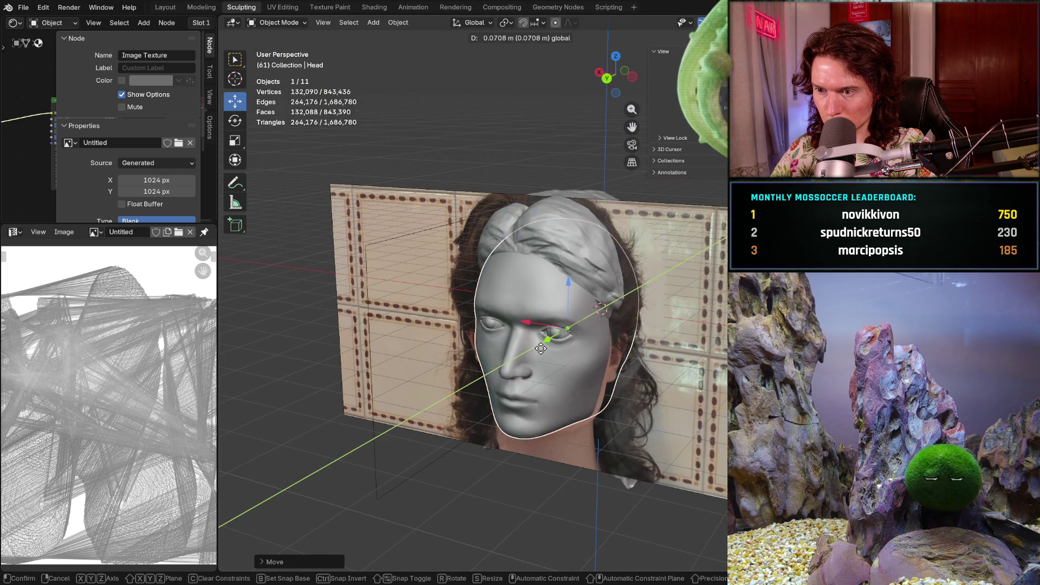
pyautogui.click(538, 352)
# Push the head further forward along Y and nudge it vertically, checking side and front views
pyautogui.moveTo(539, 351)
pyautogui.mouseDown(button='middle')
pyautogui.moveTo(578, 328)
pyautogui.moveTo(472, 373)
pyautogui.moveTo(595, 337)
pyautogui.mouseUp(button='middle')
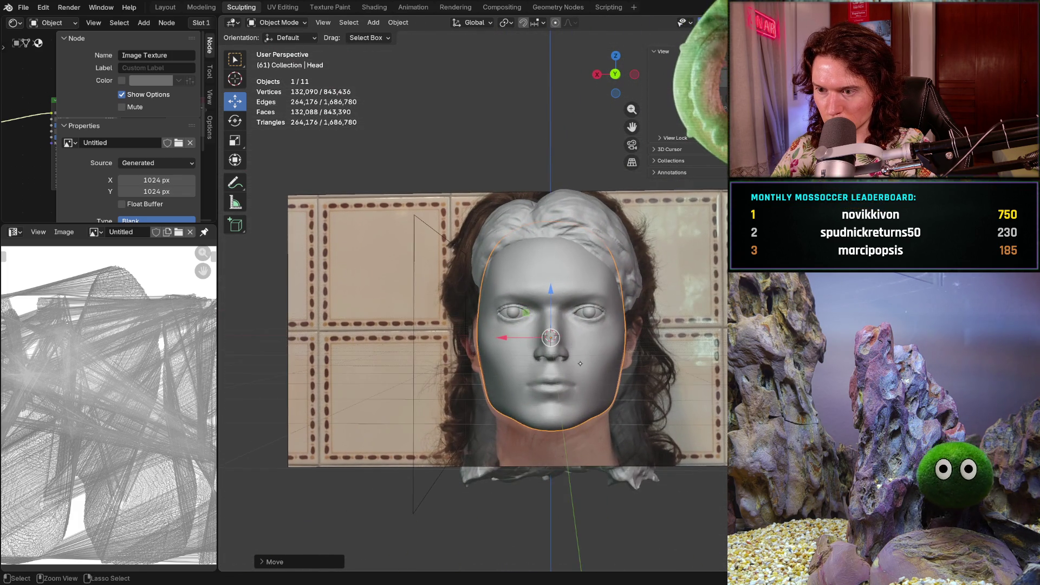
pyautogui.scroll(2, 593, 333)
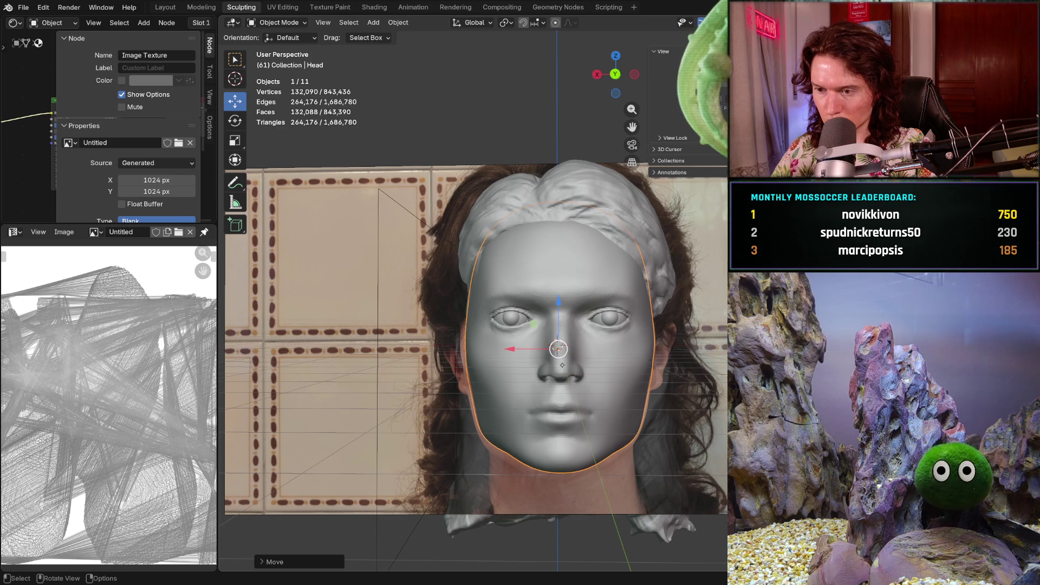
pyautogui.moveTo(562, 365)
pyautogui.mouseDown(button='middle')
pyautogui.moveTo(468, 367)
pyautogui.moveTo(552, 366)
pyautogui.moveTo(488, 368)
pyautogui.moveTo(497, 367)
pyautogui.mouseUp(button='middle')
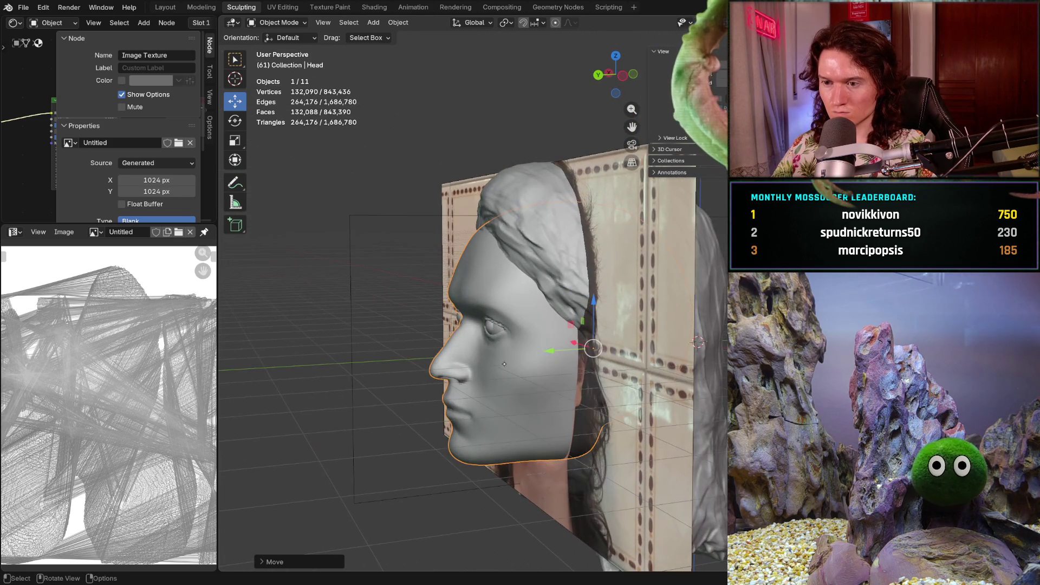
pyautogui.moveTo(549, 350)
pyautogui.mouseDown()
pyautogui.moveTo(534, 352)
pyautogui.moveTo(607, 347)
pyautogui.moveTo(579, 347)
pyautogui.moveTo(598, 341)
pyautogui.mouseUp()
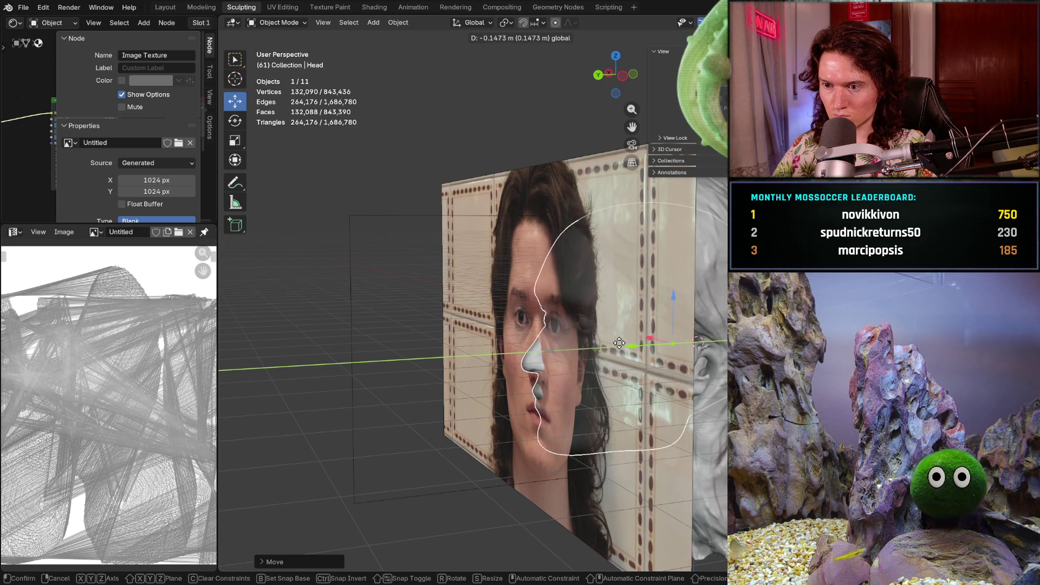
pyautogui.click(629, 311)
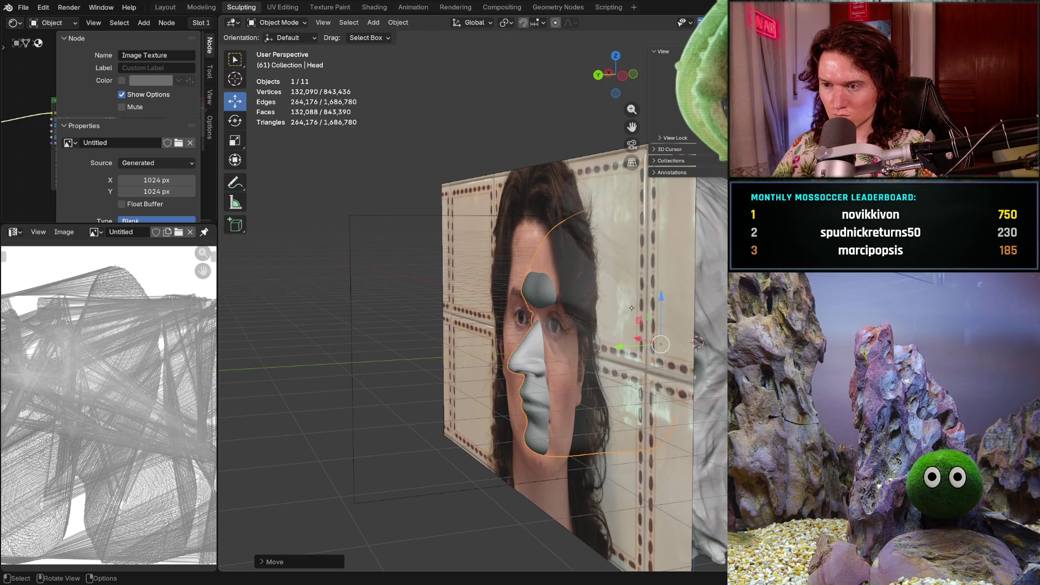
pyautogui.moveTo(660, 298); pyautogui.dragTo(659, 318)
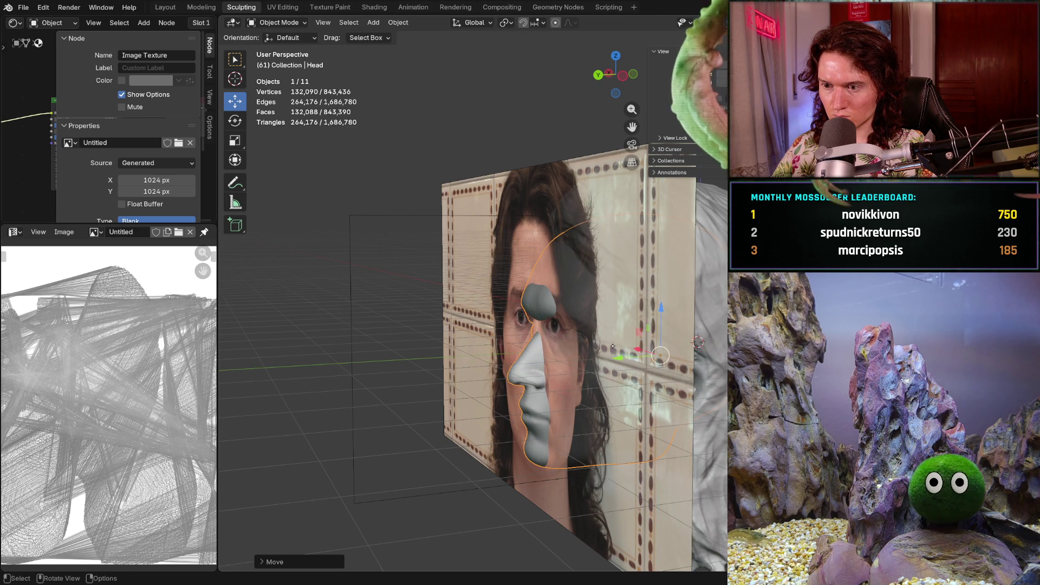
pyautogui.moveTo(620, 359); pyautogui.dragTo(598, 366)
pyautogui.moveTo(598, 366)
pyautogui.mouseDown(button='middle')
pyautogui.moveTo(699, 362)
pyautogui.moveTo(624, 362)
pyautogui.mouseUp(button='middle')
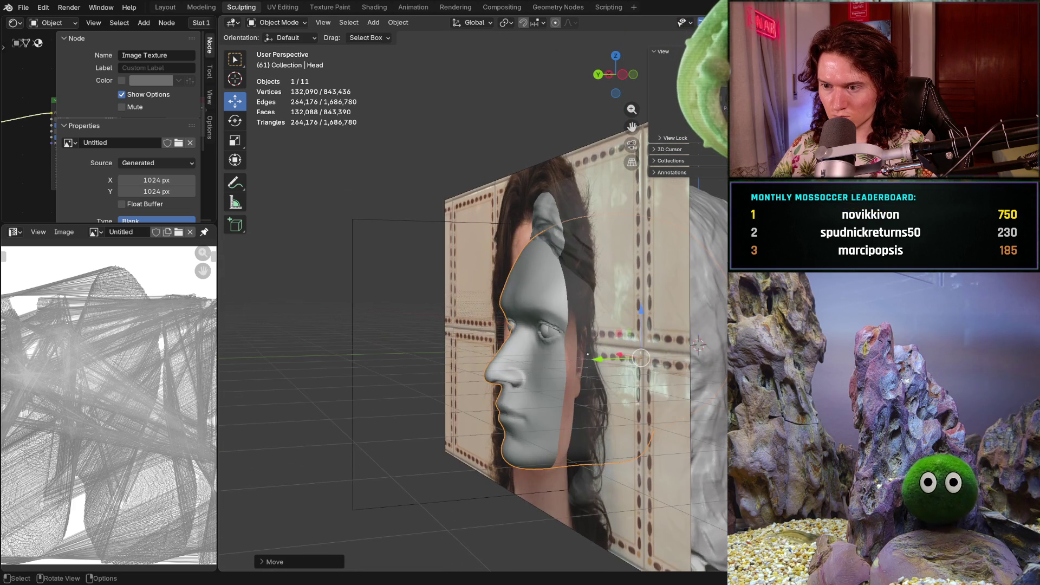
# Slide the head back along Y, comparing its profile and front view with the photo
pyautogui.moveTo(603, 362)
pyautogui.mouseDown()
pyautogui.moveTo(517, 389)
pyautogui.moveTo(614, 367)
pyautogui.moveTo(575, 376)
pyautogui.mouseUp()
pyautogui.moveTo(575, 375)
pyautogui.mouseDown(button='middle')
pyautogui.moveTo(612, 382)
pyautogui.moveTo(572, 388)
pyautogui.mouseUp(button='middle')
pyautogui.moveTo(665, 357); pyautogui.dragTo(614, 369)
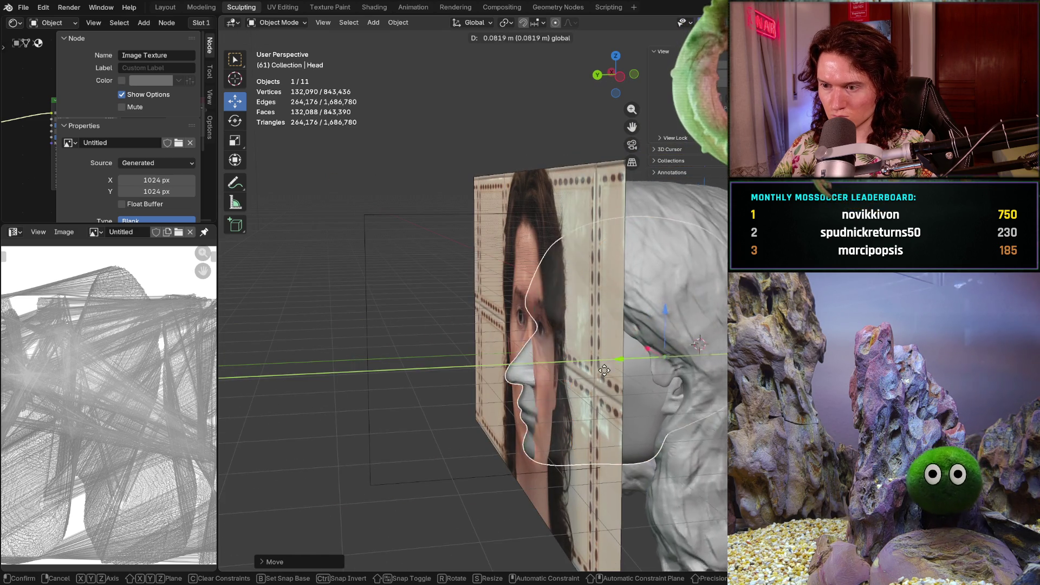
pyautogui.moveTo(532, 390); pyautogui.dragTo(532, 391)
pyautogui.moveTo(532, 390); pyautogui.dragTo(599, 384, button='middle')
pyautogui.moveTo(539, 408)
pyautogui.mouseDown(button='middle')
pyautogui.moveTo(583, 400)
pyautogui.moveTo(536, 376)
pyautogui.mouseUp(button='middle')
pyautogui.moveTo(537, 368); pyautogui.dragTo(518, 377)
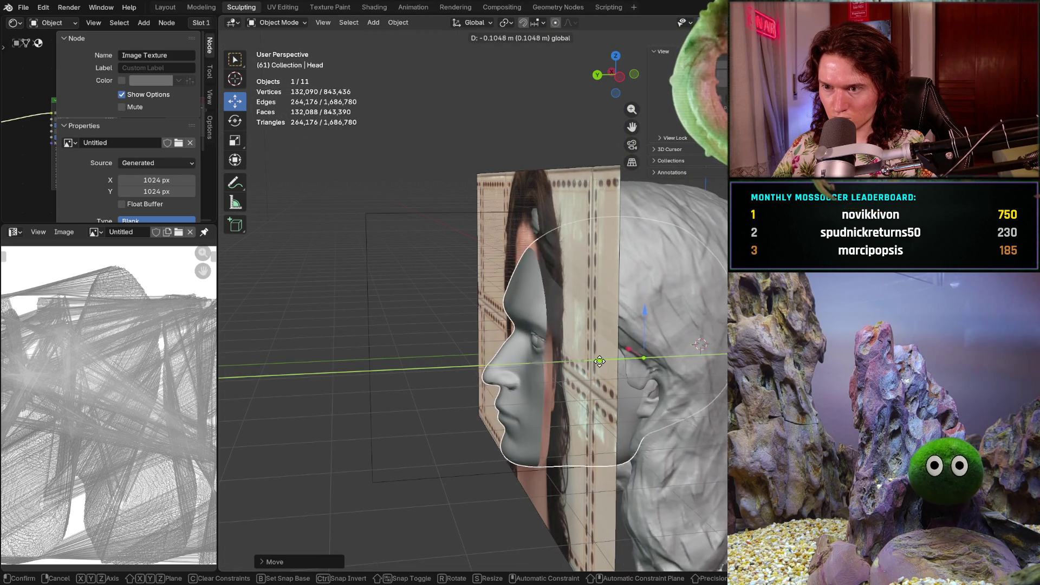
pyautogui.moveTo(588, 363); pyautogui.dragTo(588, 363)
pyautogui.moveTo(588, 363)
pyautogui.mouseDown(button='middle')
pyautogui.moveTo(650, 388)
pyautogui.moveTo(550, 394)
pyautogui.mouseUp(button='middle')
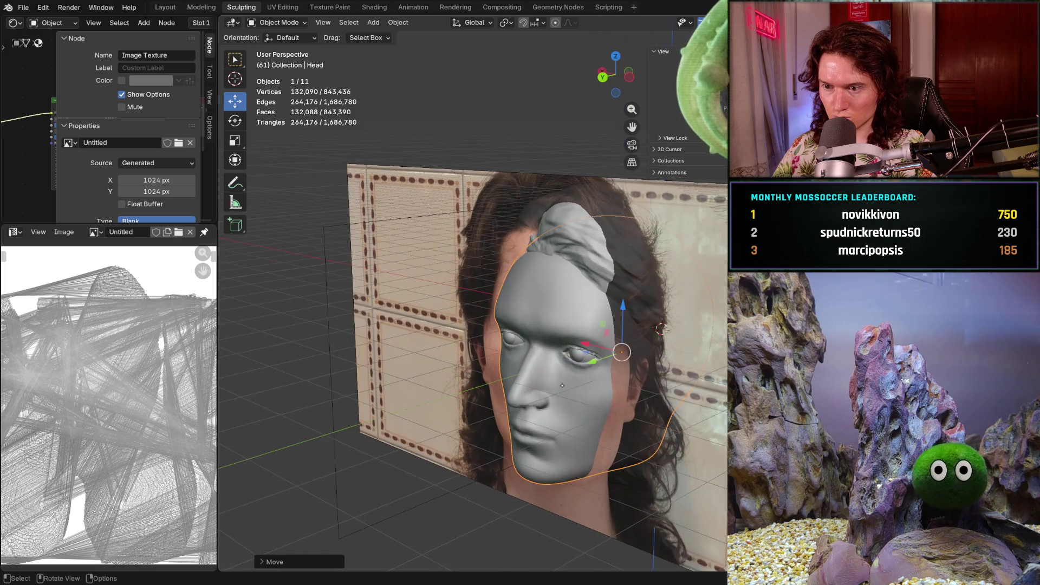
# Make final Y adjustments, about 0.19 m back, so the face sits nearly flush with the photo
pyautogui.moveTo(595, 361); pyautogui.dragTo(564, 379)
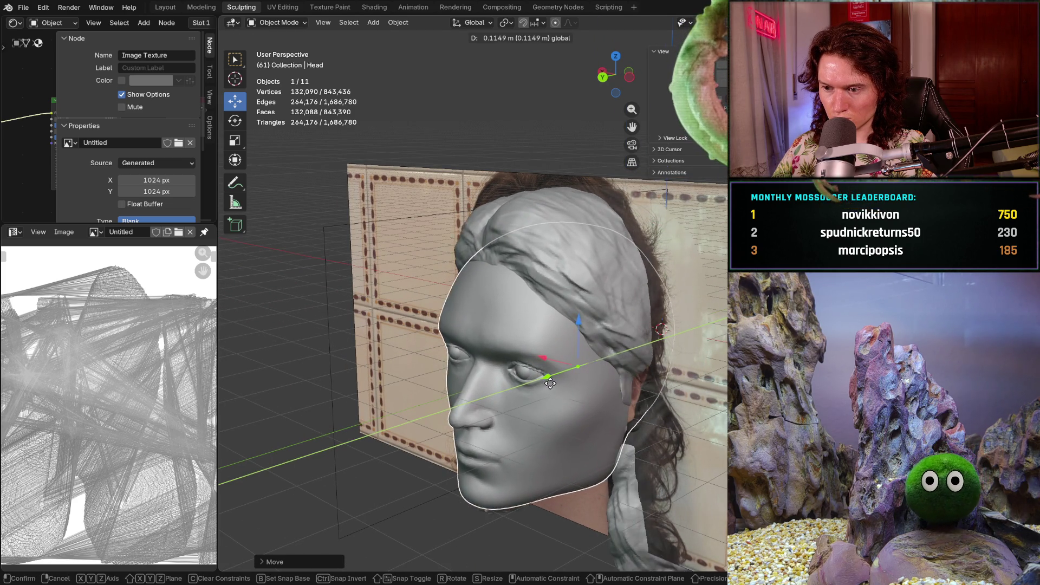
pyautogui.click(535, 391)
pyautogui.moveTo(535, 392)
pyautogui.mouseDown(button='middle')
pyautogui.moveTo(613, 392)
pyautogui.moveTo(611, 408)
pyautogui.moveTo(566, 432)
pyautogui.moveTo(542, 422)
pyautogui.mouseUp(button='middle')
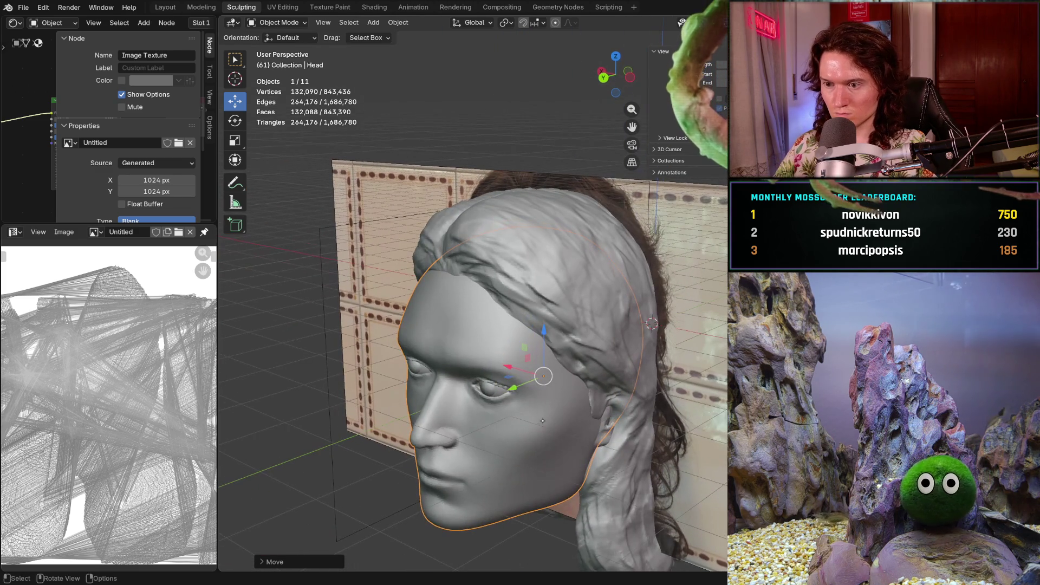
pyautogui.moveTo(520, 391); pyautogui.dragTo(658, 348)
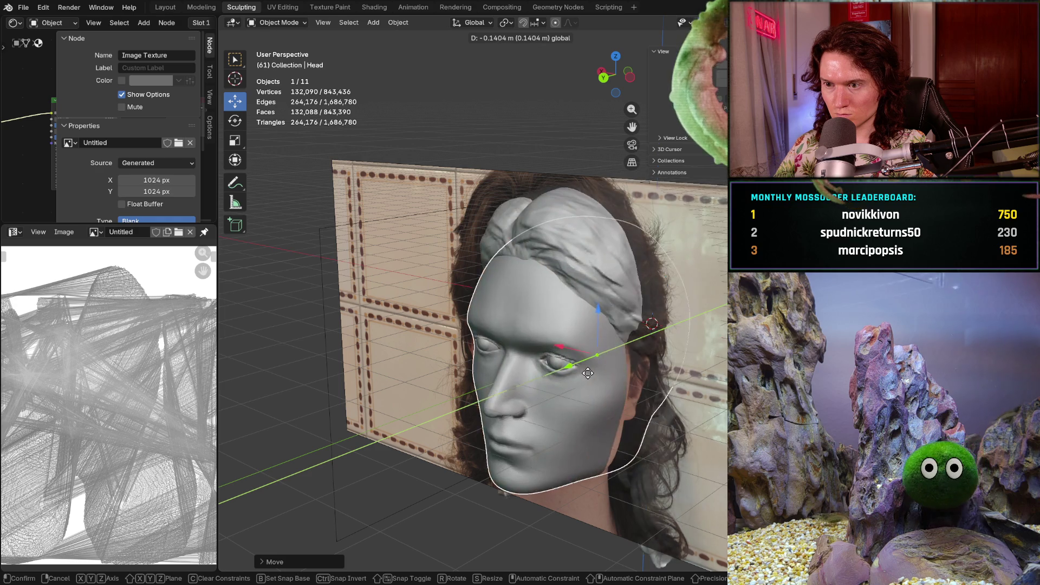
pyautogui.moveTo(599, 371); pyautogui.dragTo(596, 373)
pyautogui.moveTo(596, 372)
pyautogui.mouseDown(button='middle')
pyautogui.moveTo(726, 375)
pyautogui.moveTo(596, 374)
pyautogui.mouseUp(button='middle')
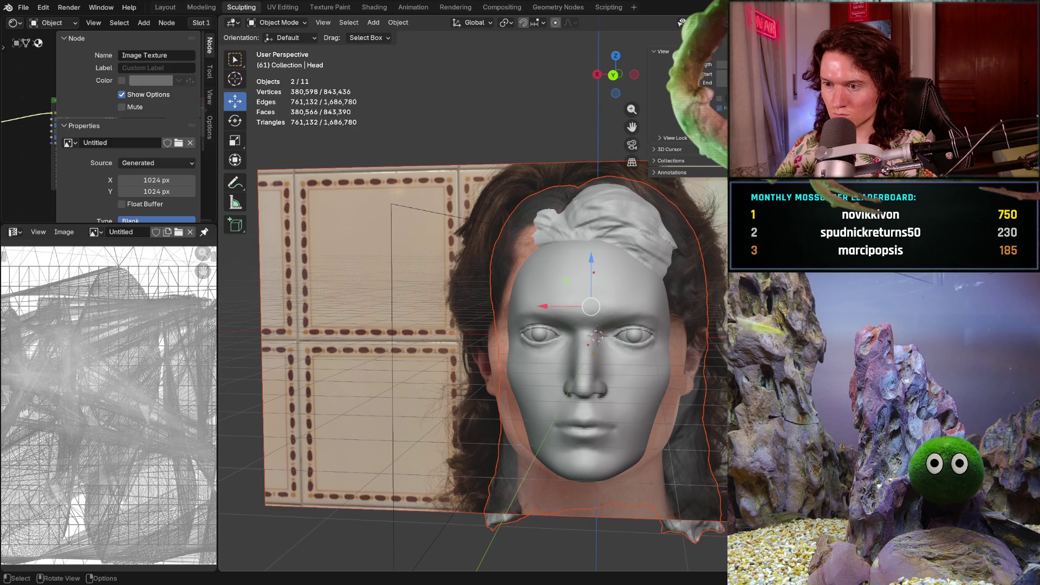
pyautogui.click(597, 373)
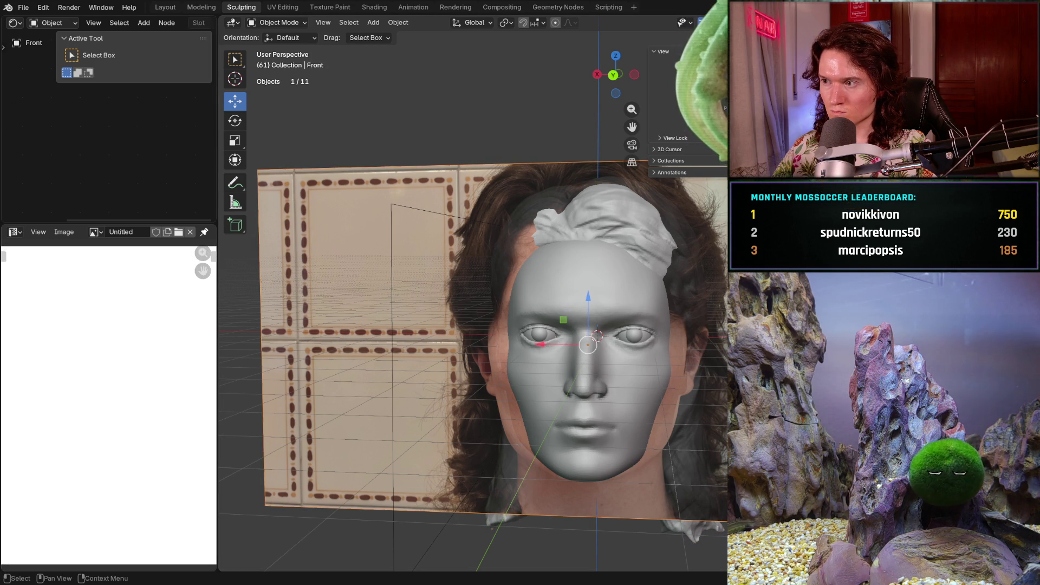
pyautogui.press('h')
pyautogui.moveTo(672, 365)
pyautogui.mouseDown(button='middle')
pyautogui.moveTo(611, 343)
pyautogui.moveTo(569, 361)
pyautogui.moveTo(617, 383)
pyautogui.moveTo(626, 361)
pyautogui.mouseUp(button='middle')
pyautogui.moveTo(685, 108)
pyautogui.keyDown('ctrl'); pyautogui.mouseDown(button='middle')
pyautogui.moveTo(700, 130)
pyautogui.moveTo(531, 370)
pyautogui.mouseUp(button='middle'); pyautogui.keyUp('ctrl')
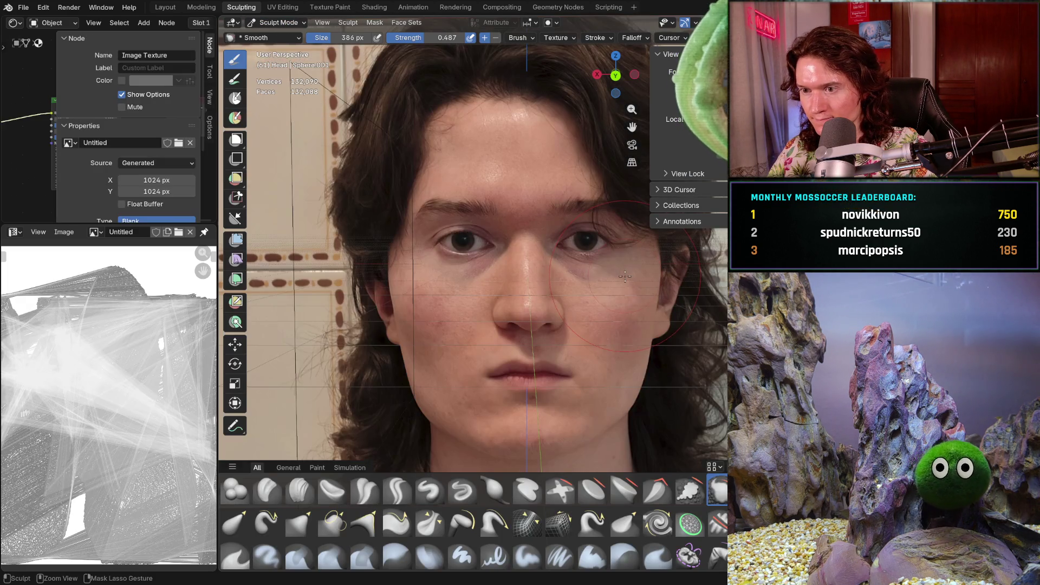
pyautogui.moveTo(626, 279); pyautogui.dragTo(509, 223, button='middle')
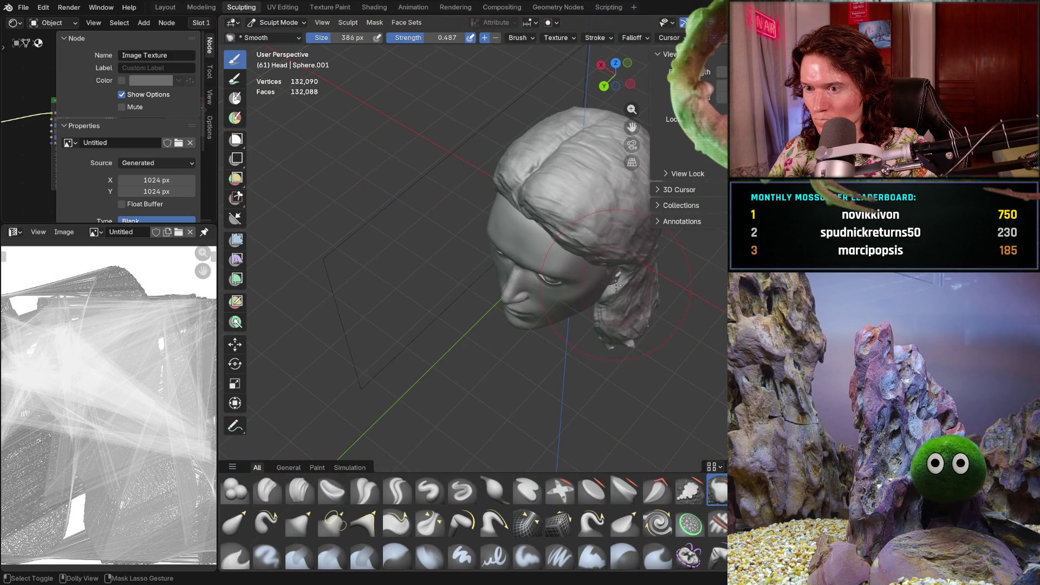
pyautogui.hotkey('ctrl', 'shift', 'z')
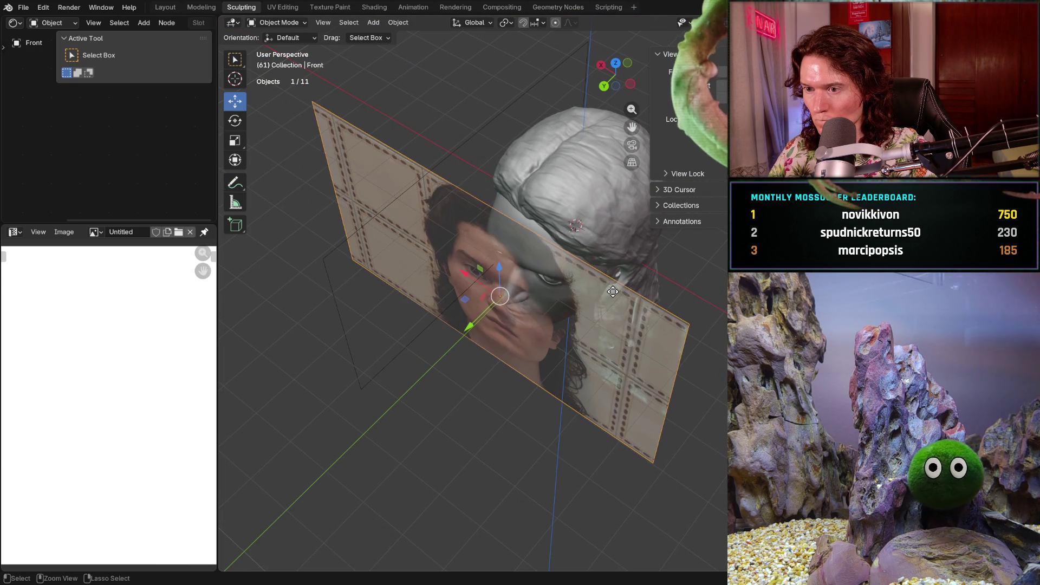
pyautogui.hotkey('ctrl', 'shift', 'z')
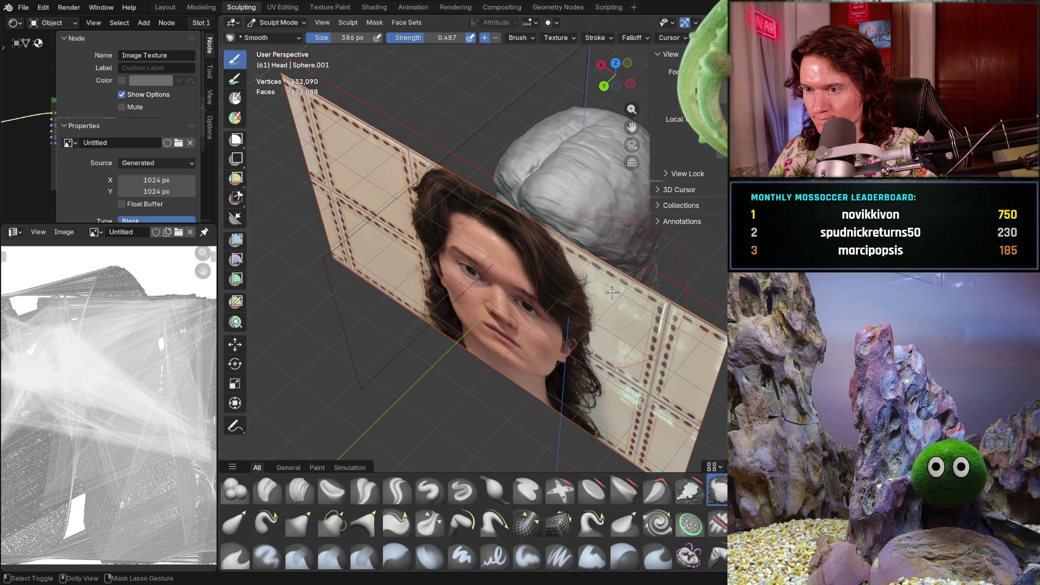
pyautogui.hotkey('ctrl', 'shift', 'z')
pyautogui.hotkey('ctrl', 'shift', 'z')
pyautogui.hotkey('ctrl', 'z')
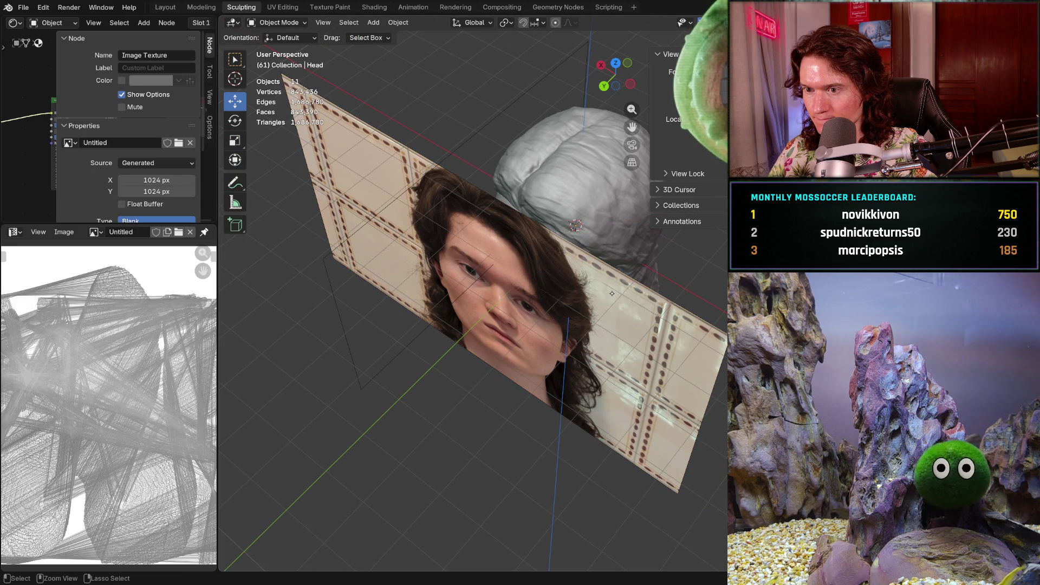
pyautogui.hotkey('ctrl', 'z')
pyautogui.moveTo(488, 293)
pyautogui.mouseDown(button='middle')
pyautogui.moveTo(608, 291)
pyautogui.moveTo(642, 311)
pyautogui.moveTo(535, 301)
pyautogui.moveTo(614, 297)
pyautogui.moveTo(555, 322)
pyautogui.moveTo(561, 309)
pyautogui.mouseUp(button='middle')
# Switch the head from Object Mode to Sculpt Mode and face both eyes head-on
pyautogui.scroll(4, 548, 298)
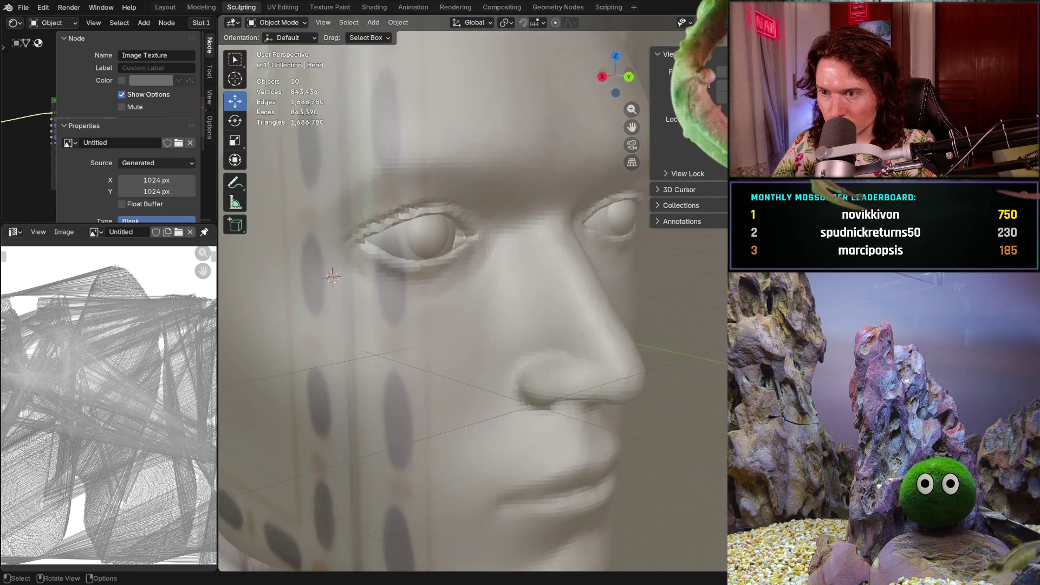
pyautogui.scroll(4, 560, 308)
pyautogui.scroll(-4, 562, 307)
pyautogui.moveTo(530, 109)
pyautogui.mouseDown(button='middle')
pyautogui.moveTo(395, 333)
pyautogui.moveTo(484, 346)
pyautogui.mouseUp(button='middle')
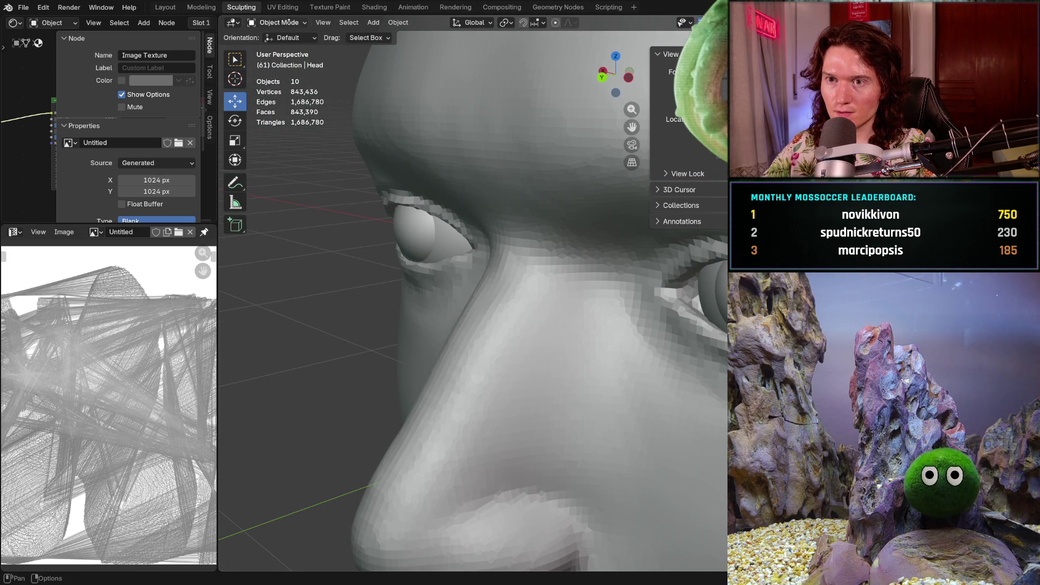
pyautogui.click(283, 22)
pyautogui.click(293, 61)
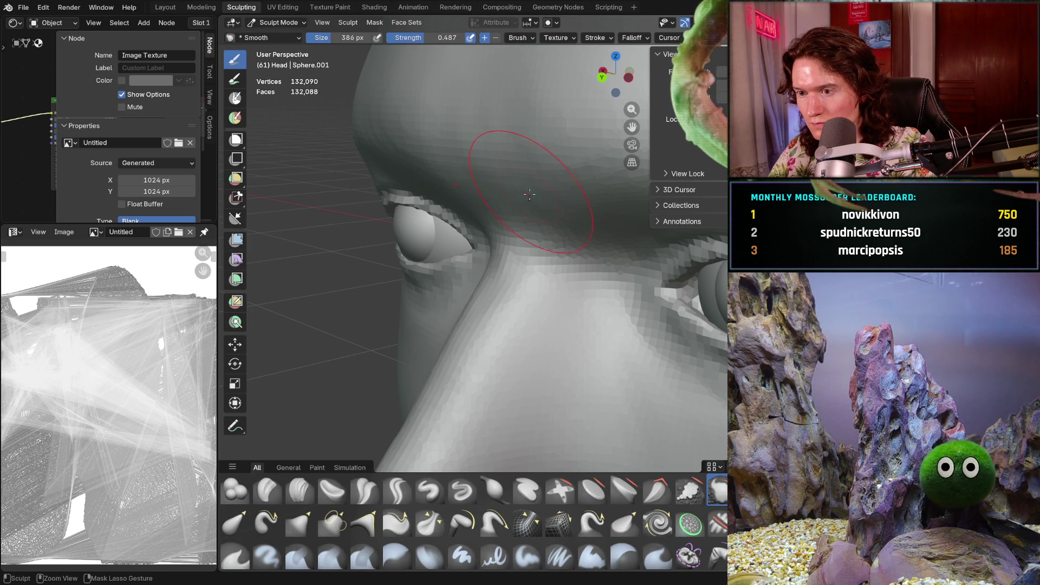
pyautogui.hotkey('ctrl', 'Tab')
pyautogui.hotkey('ctrl', 'Tab')
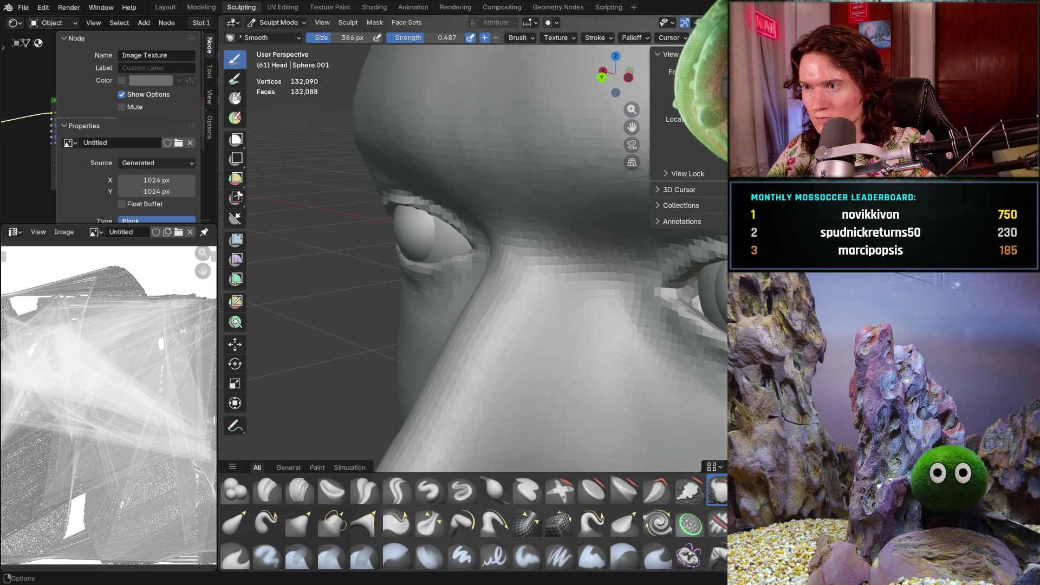
pyautogui.moveTo(522, 267)
pyautogui.mouseDown(button='middle')
pyautogui.moveTo(473, 390)
pyautogui.moveTo(548, 348)
pyautogui.moveTo(557, 271)
pyautogui.moveTo(542, 287)
pyautogui.mouseUp(button='middle')
# Select the Clay Strips brush and set its size to 224 px
pyautogui.click(299, 490)
pyautogui.moveTo(444, 380)
pyautogui.mouseDown(button='middle')
pyautogui.moveTo(507, 343)
pyautogui.moveTo(564, 365)
pyautogui.moveTo(488, 382)
pyautogui.mouseUp(button='middle')
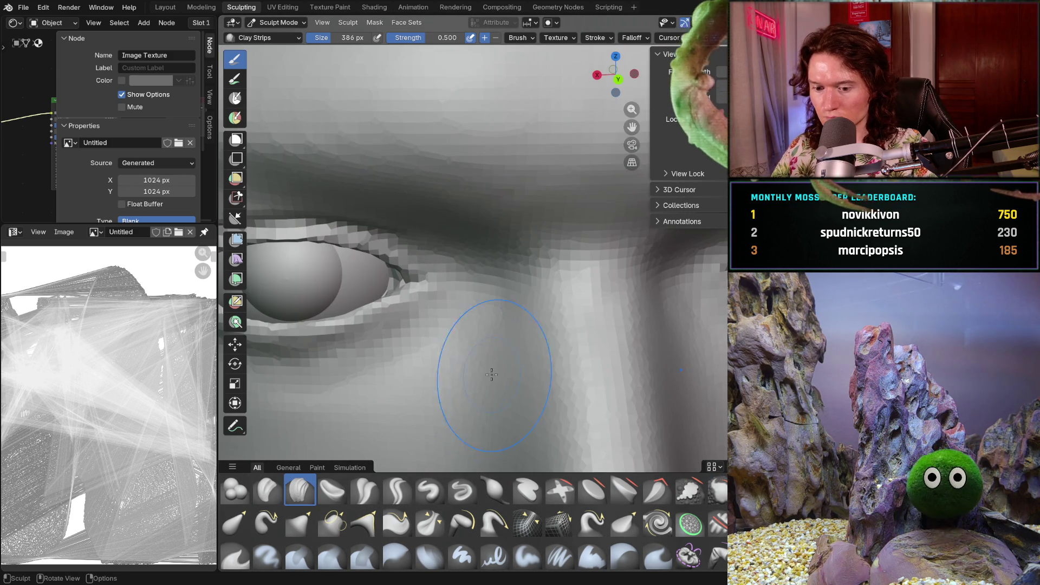
pyautogui.press('f')
pyautogui.click(471, 374)
pyautogui.scroll(5, 522, 360)
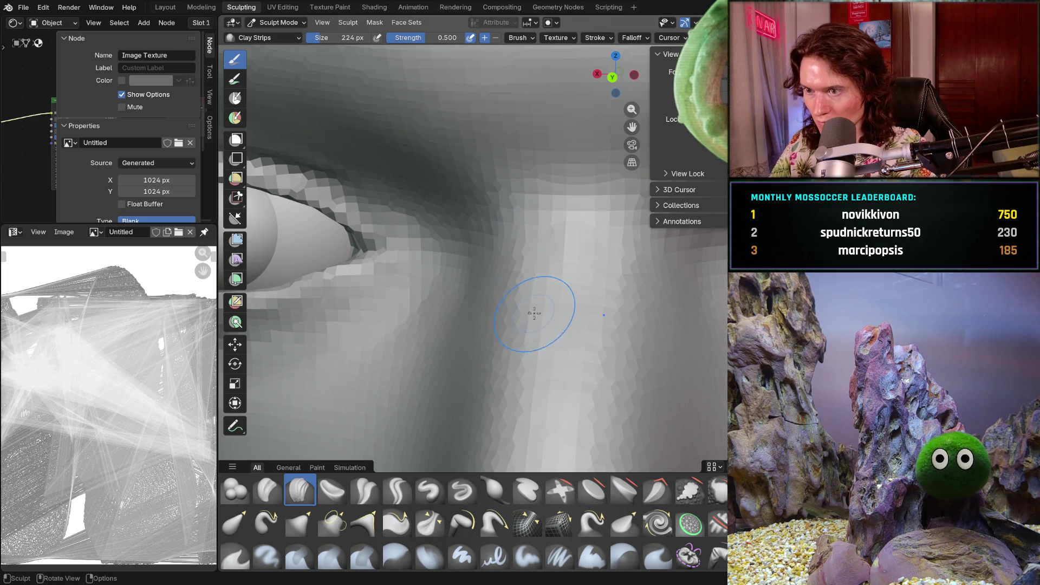
# Work around the nose bridge beside the eye, building up a raised Clay Strips band
pyautogui.moveTo(534, 345)
pyautogui.mouseDown(button='middle')
pyautogui.moveTo(597, 292)
pyautogui.moveTo(569, 295)
pyautogui.moveTo(600, 289)
pyautogui.mouseUp(button='middle')
pyautogui.moveTo(600, 288); pyautogui.dragTo(567, 283)
pyautogui.moveTo(590, 289)
pyautogui.mouseDown(button='middle')
pyautogui.moveTo(615, 260)
pyautogui.moveTo(608, 246)
pyautogui.mouseUp(button='middle')
pyautogui.moveTo(566, 332); pyautogui.dragTo(591, 290, button='middle')
pyautogui.scroll(3, 593, 286)
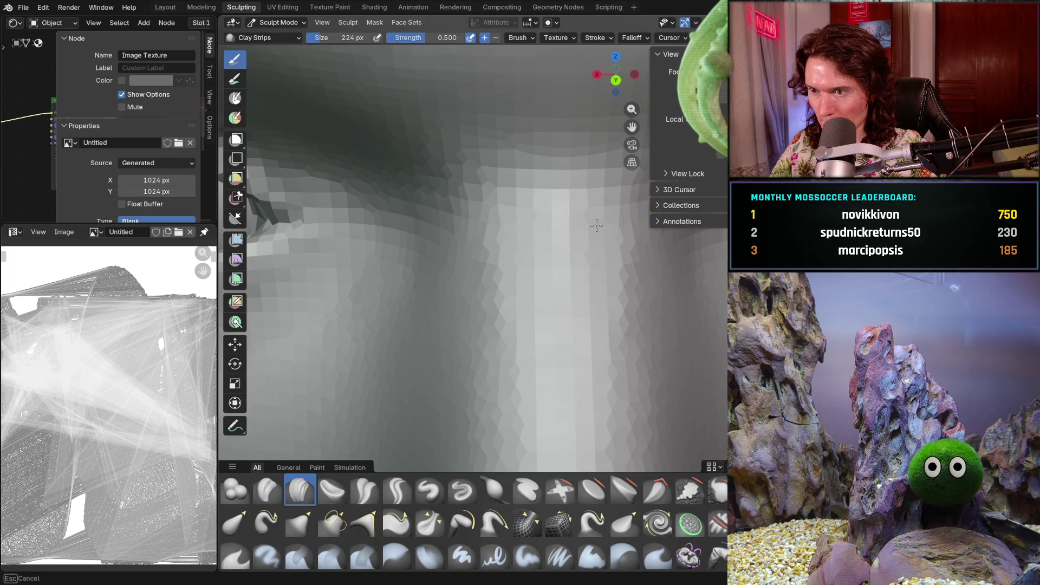
pyautogui.moveTo(597, 219)
pyautogui.mouseDown(button='middle')
pyautogui.moveTo(572, 212)
pyautogui.moveTo(595, 234)
pyautogui.mouseUp(button='middle')
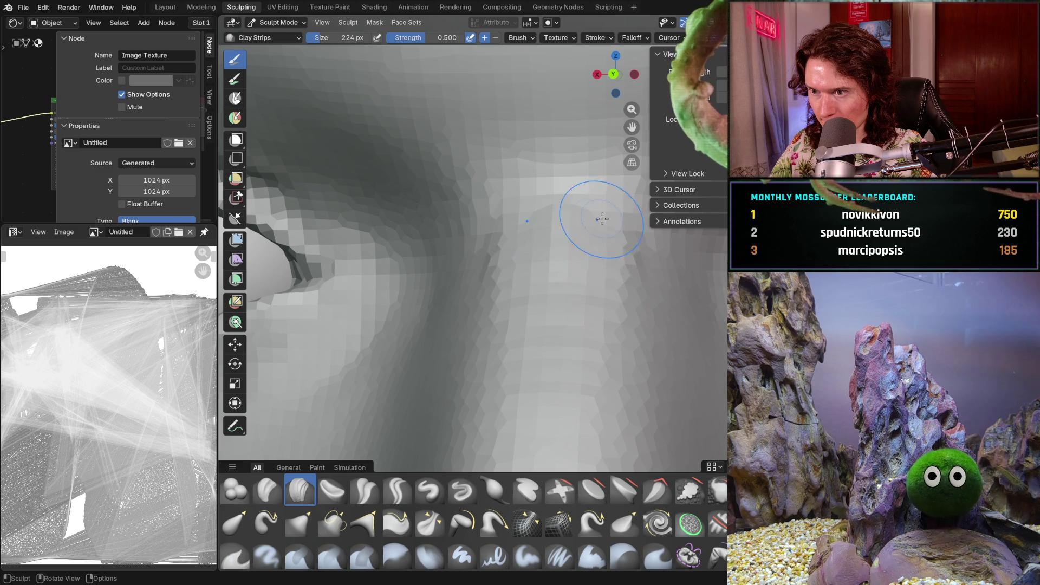
pyautogui.moveTo(591, 213); pyautogui.dragTo(555, 275, button='middle')
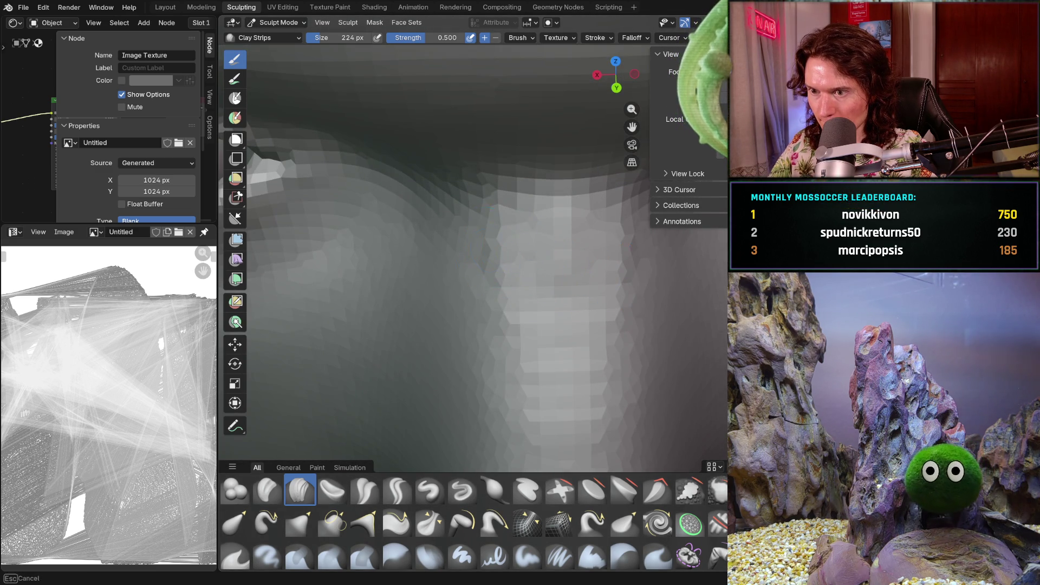
pyautogui.moveTo(514, 223); pyautogui.dragTo(485, 277, button='middle')
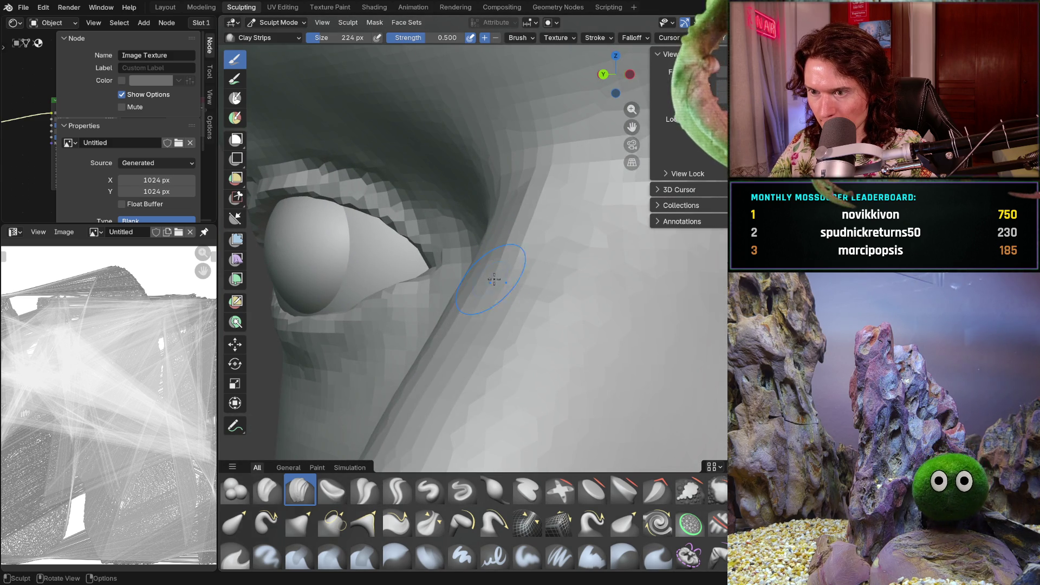
pyautogui.moveTo(557, 198); pyautogui.dragTo(501, 202, button='middle')
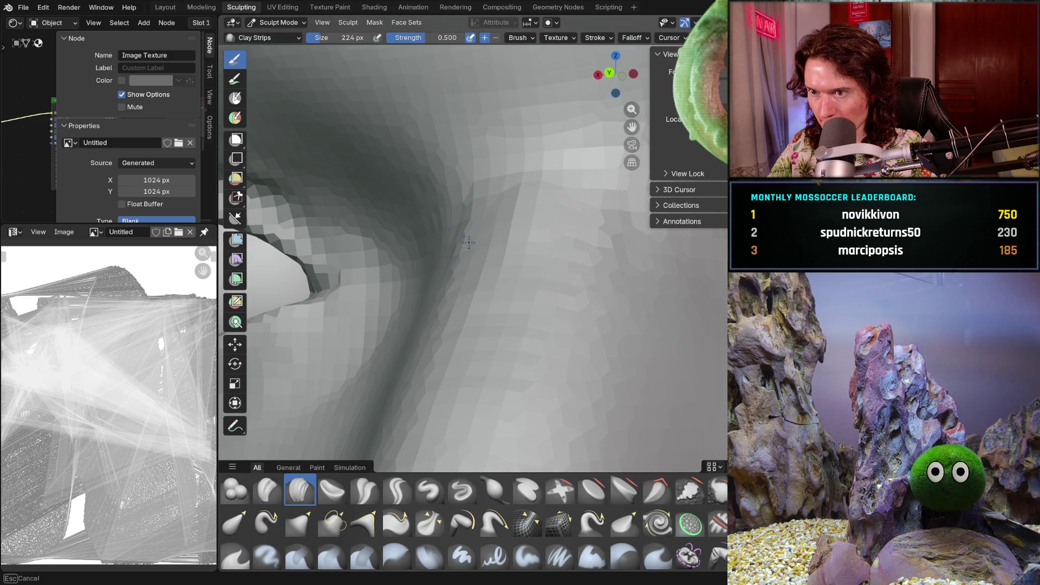
pyautogui.moveTo(455, 275); pyautogui.dragTo(499, 243, button='middle')
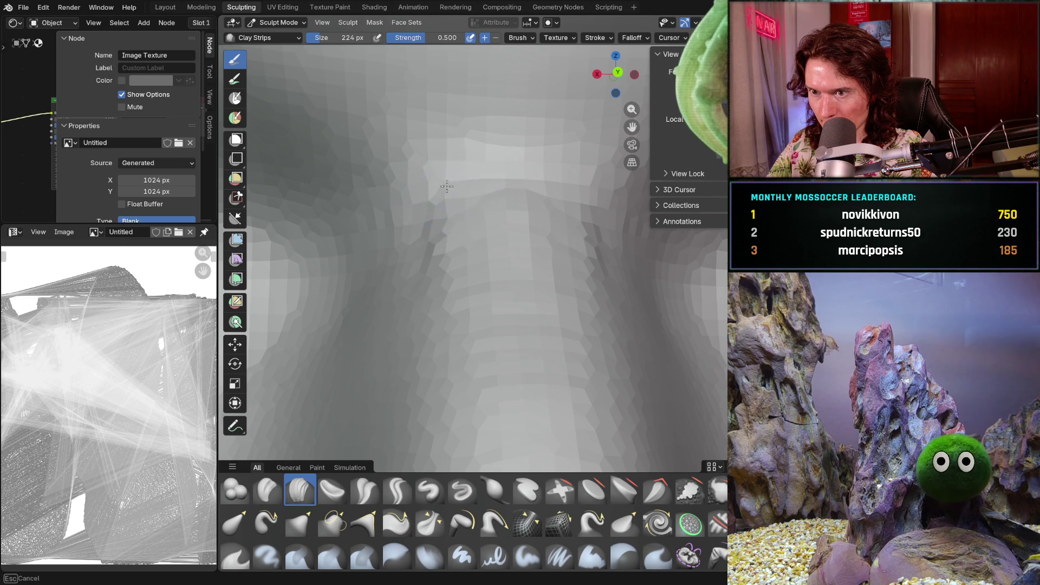
pyautogui.moveTo(463, 184); pyautogui.dragTo(491, 242, button='middle')
pyautogui.moveTo(560, 202)
pyautogui.keyDown('ctrl'); pyautogui.mouseDown(button='middle')
pyautogui.moveTo(497, 292)
pyautogui.moveTo(448, 246)
pyautogui.mouseUp(button='middle'); pyautogui.keyUp('ctrl')
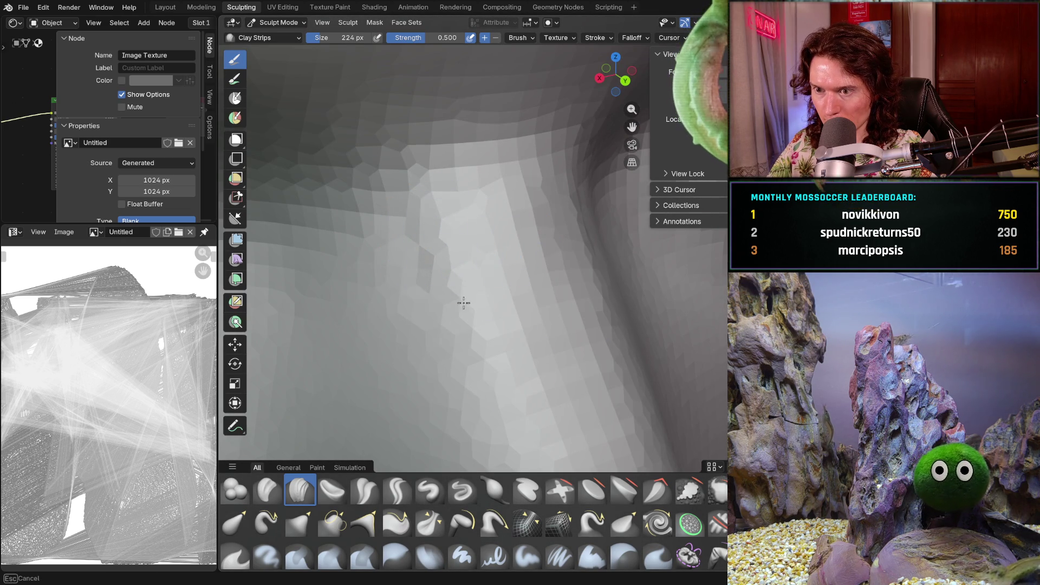
pyautogui.scroll(-5, 430, 379)
pyautogui.moveTo(429, 379)
pyautogui.mouseDown(button='middle')
pyautogui.moveTo(463, 355)
pyautogui.moveTo(450, 343)
pyautogui.moveTo(496, 226)
pyautogui.mouseUp(button='middle')
pyautogui.scroll(-5, 474, 305)
pyautogui.scroll(3, 493, 328)
pyautogui.moveTo(508, 315); pyautogui.dragTo(505, 236, button='middle')
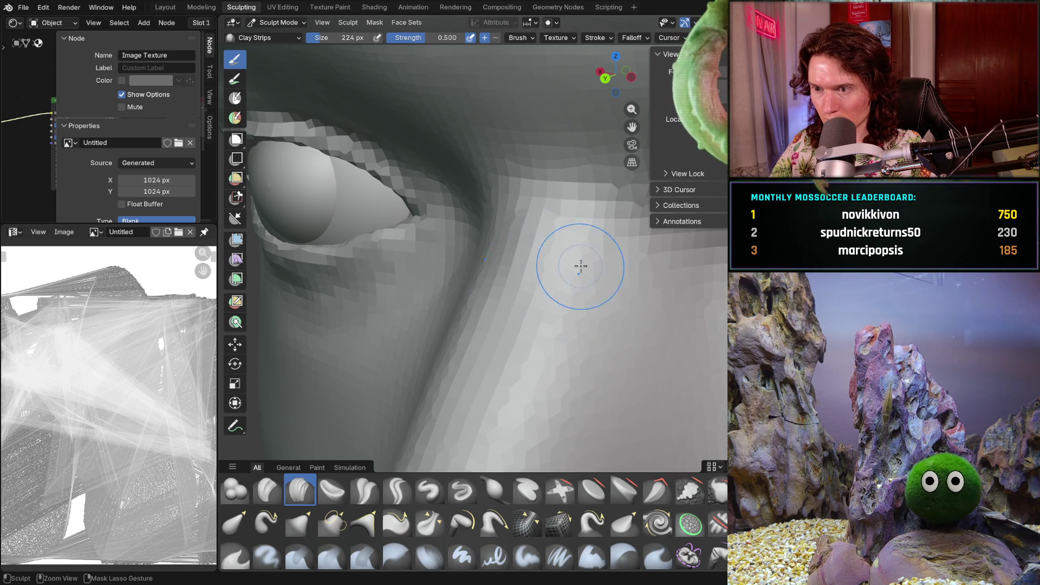
pyautogui.moveTo(507, 264)
pyautogui.mouseDown(button='middle')
pyautogui.moveTo(550, 249)
pyautogui.moveTo(561, 276)
pyautogui.moveTo(514, 426)
pyautogui.moveTo(520, 415)
pyautogui.mouseUp(button='middle')
pyautogui.moveTo(511, 360); pyautogui.dragTo(401, 374, button='middle')
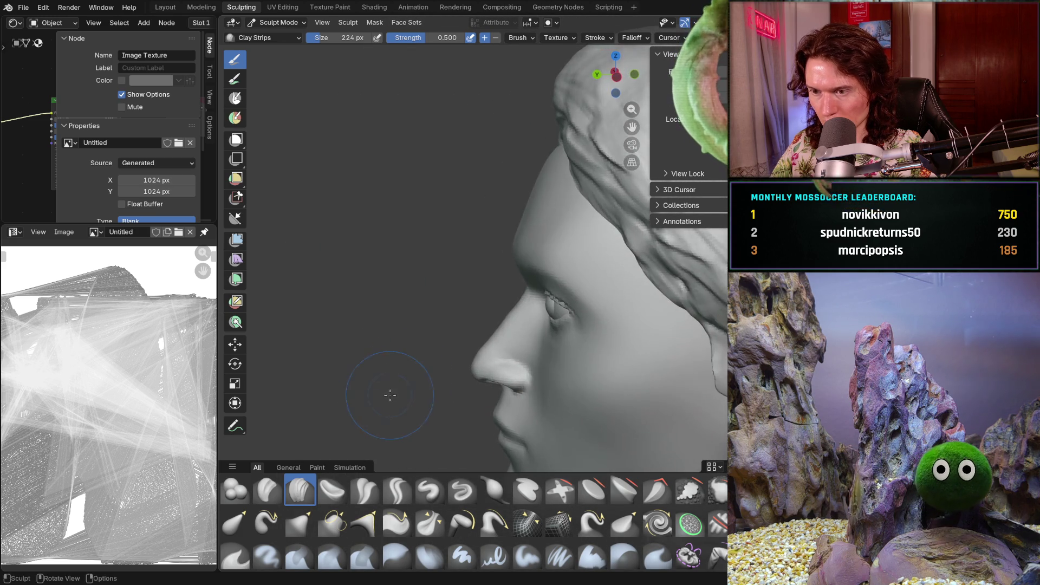
pyautogui.scroll(10, 426, 299)
pyautogui.moveTo(480, 347); pyautogui.dragTo(535, 348, button='middle')
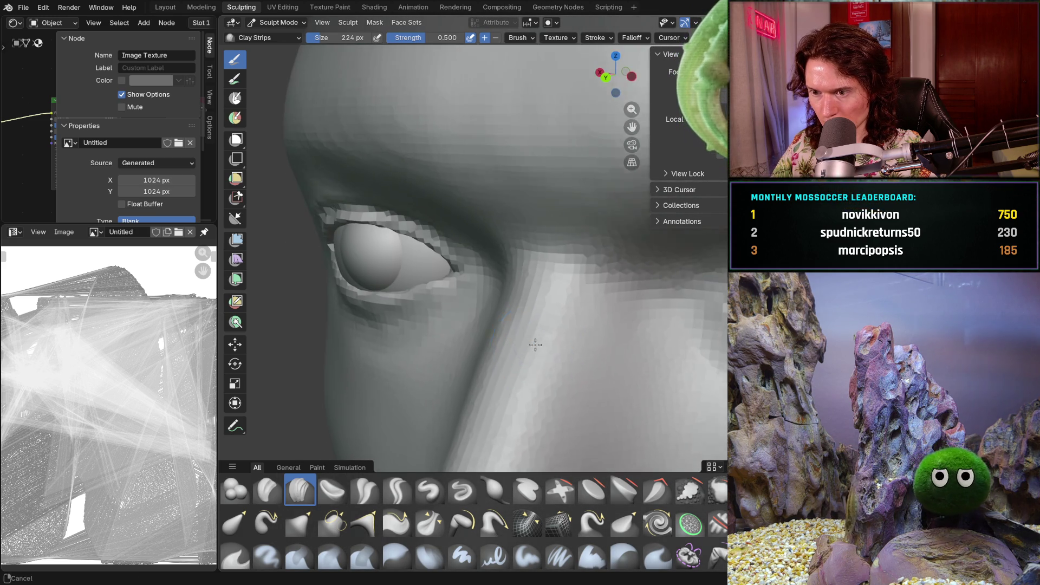
pyautogui.scroll(4, 535, 325)
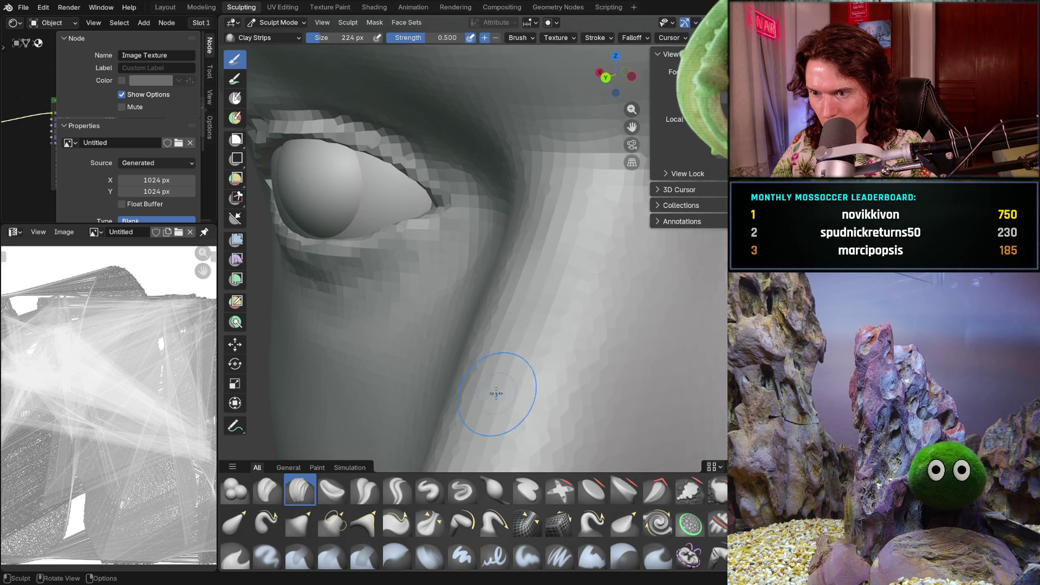
pyautogui.moveTo(504, 421); pyautogui.dragTo(545, 363, button='middle')
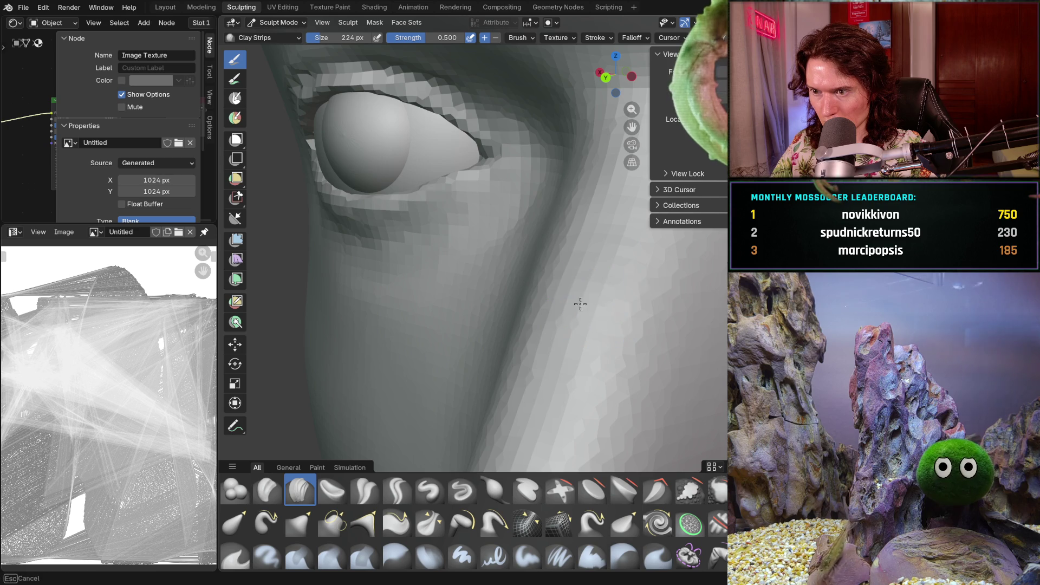
pyautogui.moveTo(616, 302)
pyautogui.mouseDown(button='middle')
pyautogui.moveTo(563, 331)
pyautogui.moveTo(469, 316)
pyautogui.moveTo(548, 344)
pyautogui.moveTo(598, 267)
pyautogui.mouseUp(button='middle')
pyautogui.moveTo(615, 321); pyautogui.dragTo(412, 362, button='middle')
pyautogui.moveTo(546, 329)
pyautogui.mouseDown(button='middle')
pyautogui.moveTo(569, 302)
pyautogui.moveTo(658, 304)
pyautogui.moveTo(592, 318)
pyautogui.moveTo(689, 338)
pyautogui.moveTo(657, 302)
pyautogui.mouseUp(button='middle')
pyautogui.scroll(5, 652, 289)
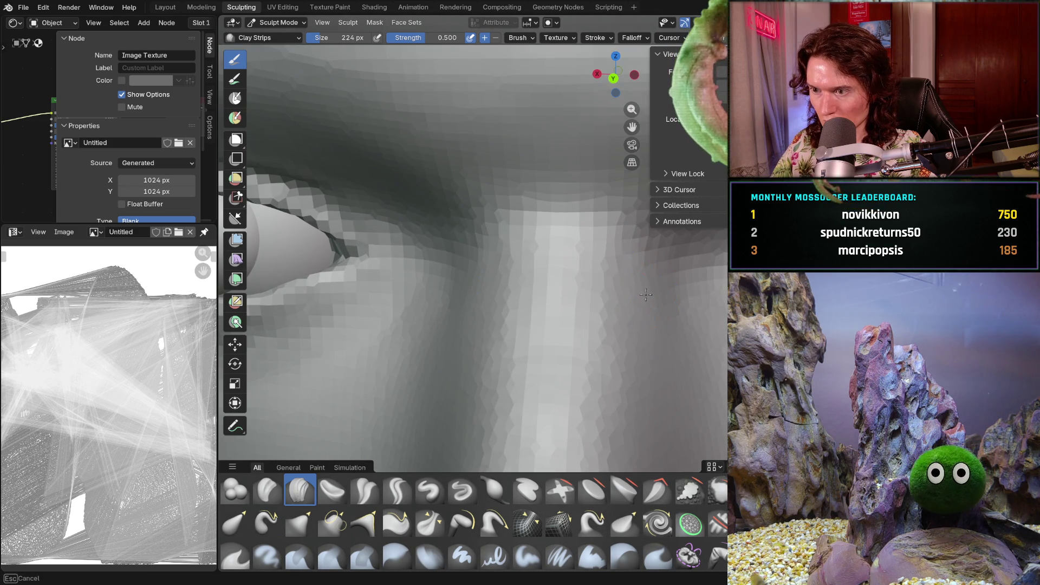
pyautogui.scroll(-5, 679, 295)
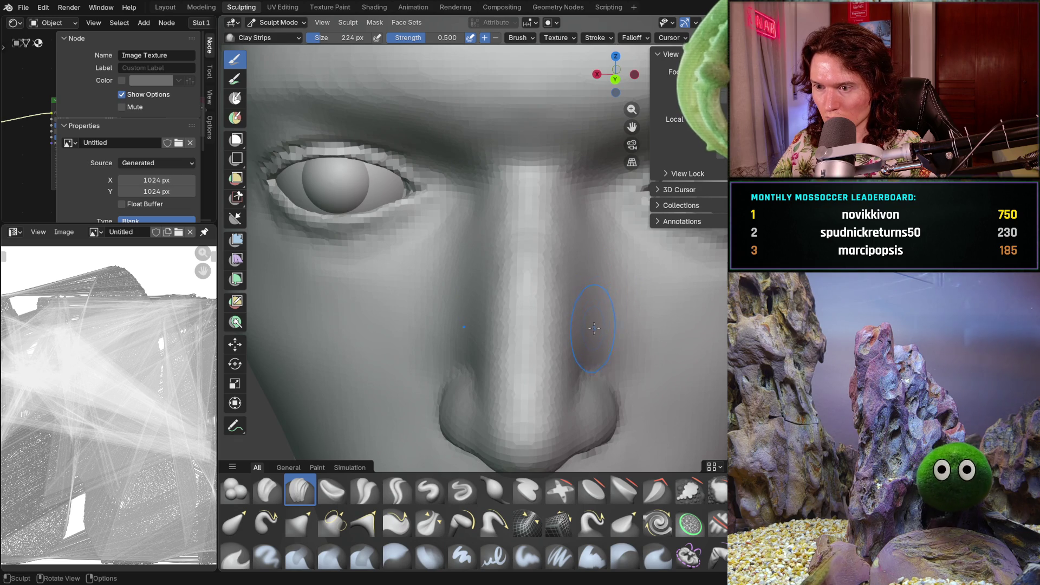
pyautogui.scroll(-5, 594, 328)
pyautogui.moveTo(606, 391)
pyautogui.mouseDown(button='middle')
pyautogui.moveTo(499, 343)
pyautogui.moveTo(503, 352)
pyautogui.moveTo(491, 306)
pyautogui.moveTo(508, 358)
pyautogui.moveTo(453, 344)
pyautogui.mouseUp(button='middle')
pyautogui.scroll(6, 507, 274)
pyautogui.keyDown('shift'); pyautogui.moveTo(540, 247); pyautogui.dragTo(551, 336, button='middle'); pyautogui.keyUp('shift')
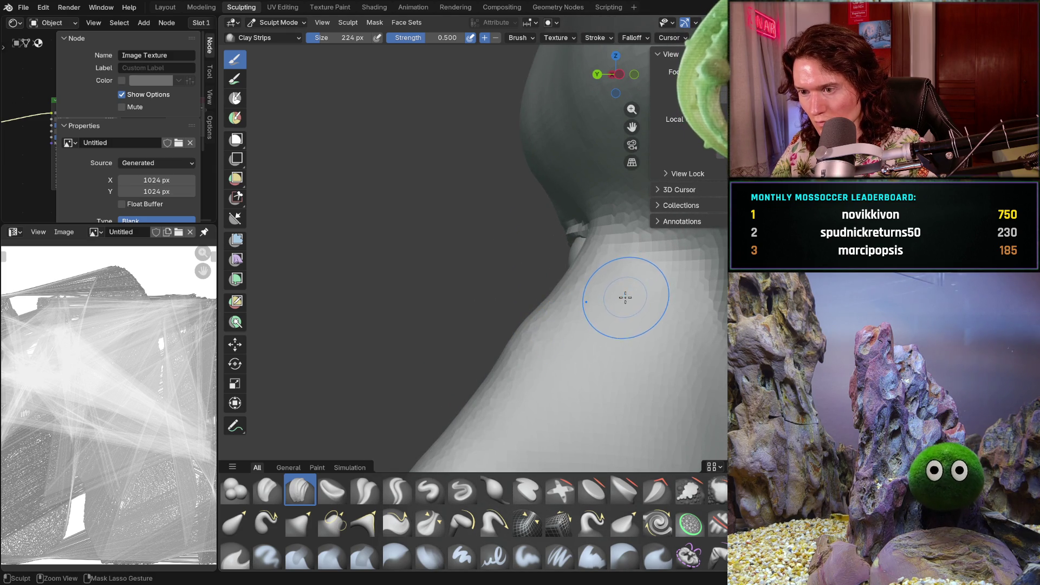
pyautogui.moveTo(611, 302)
pyautogui.mouseDown(button='middle')
pyautogui.moveTo(608, 341)
pyautogui.moveTo(657, 325)
pyautogui.mouseUp(button='middle')
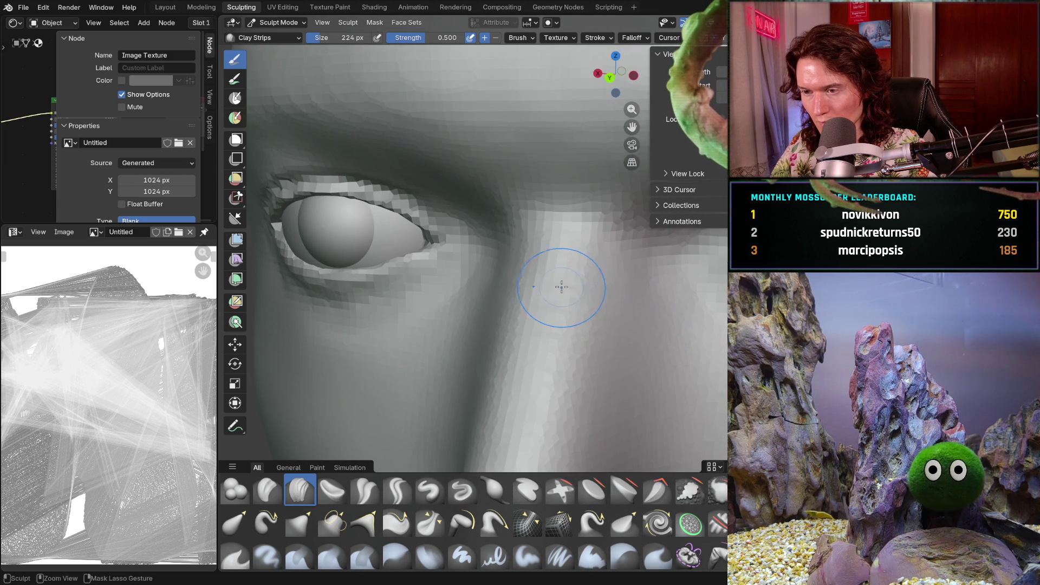
pyautogui.scroll(8, 562, 288)
pyautogui.moveTo(639, 255); pyautogui.dragTo(662, 245, button='middle')
pyautogui.keyDown('shift'); pyautogui.moveTo(611, 286); pyautogui.dragTo(640, 306, button='middle'); pyautogui.keyUp('shift')
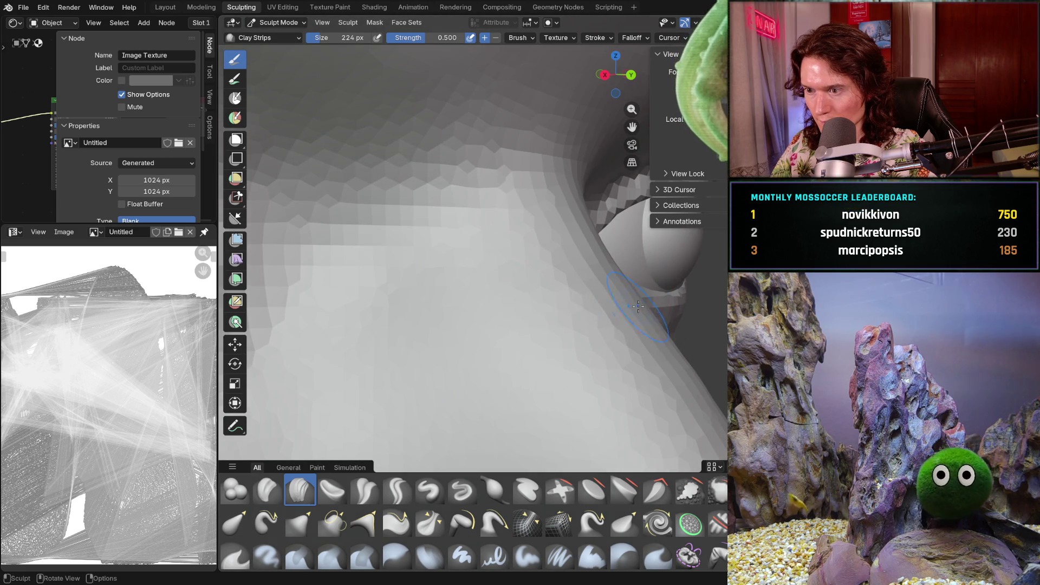
pyautogui.moveTo(654, 350)
pyautogui.mouseDown(button='middle')
pyautogui.moveTo(608, 360)
pyautogui.moveTo(657, 349)
pyautogui.mouseUp(button='middle')
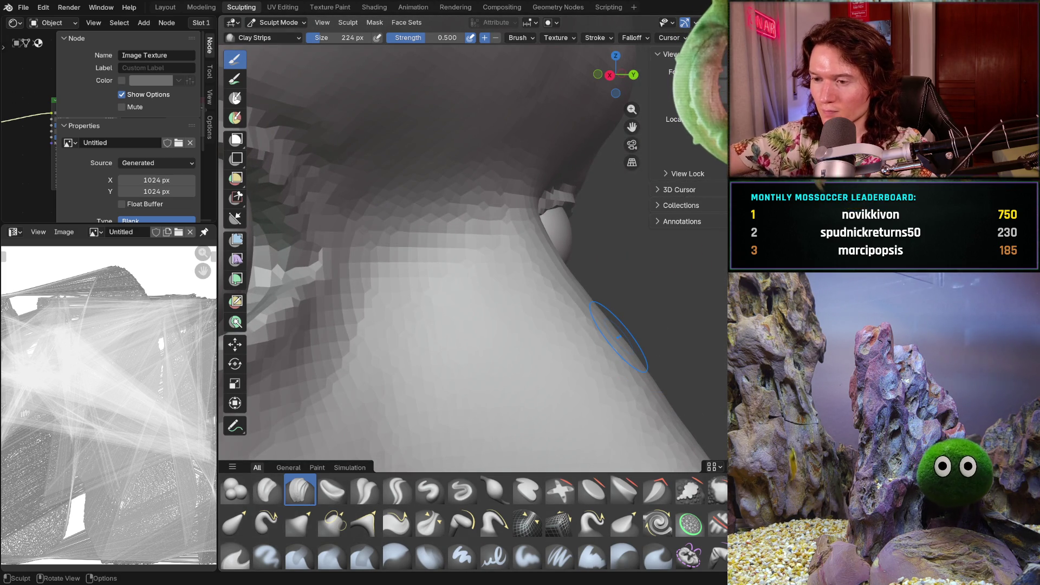
pyautogui.moveTo(483, 287); pyautogui.dragTo(558, 352, button='middle')
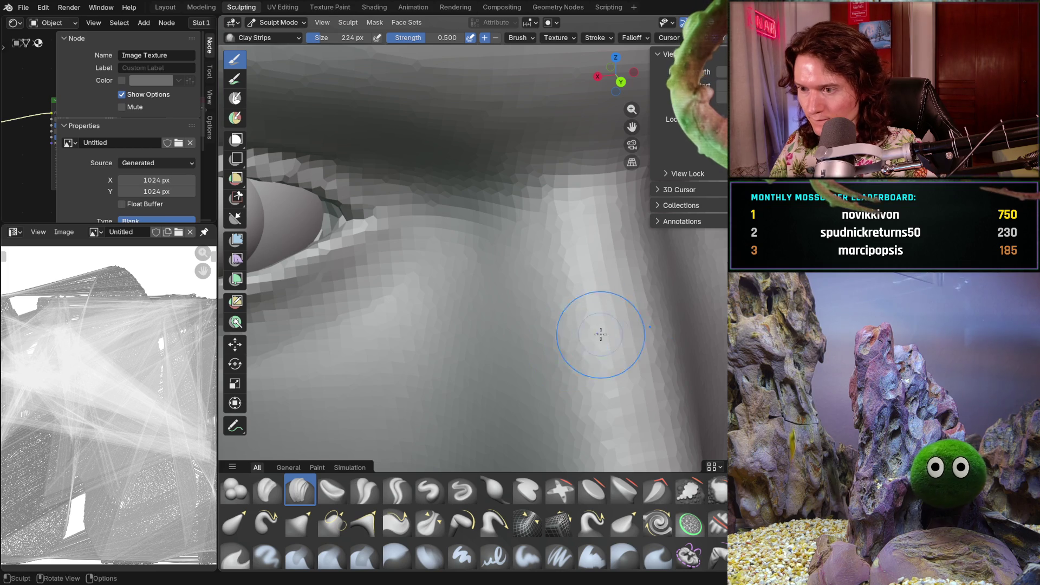
pyautogui.moveTo(643, 373)
pyautogui.mouseDown(button='middle')
pyautogui.moveTo(632, 331)
pyautogui.moveTo(664, 353)
pyautogui.moveTo(629, 386)
pyautogui.mouseUp(button='middle')
pyautogui.moveTo(682, 352); pyautogui.dragTo(420, 350, button='middle')
pyautogui.moveTo(522, 395)
pyautogui.mouseDown(button='middle')
pyautogui.moveTo(616, 360)
pyautogui.moveTo(595, 440)
pyautogui.moveTo(547, 425)
pyautogui.moveTo(569, 380)
pyautogui.mouseUp(button='middle')
pyautogui.scroll(-3, 563, 431)
pyautogui.scroll(8, 593, 318)
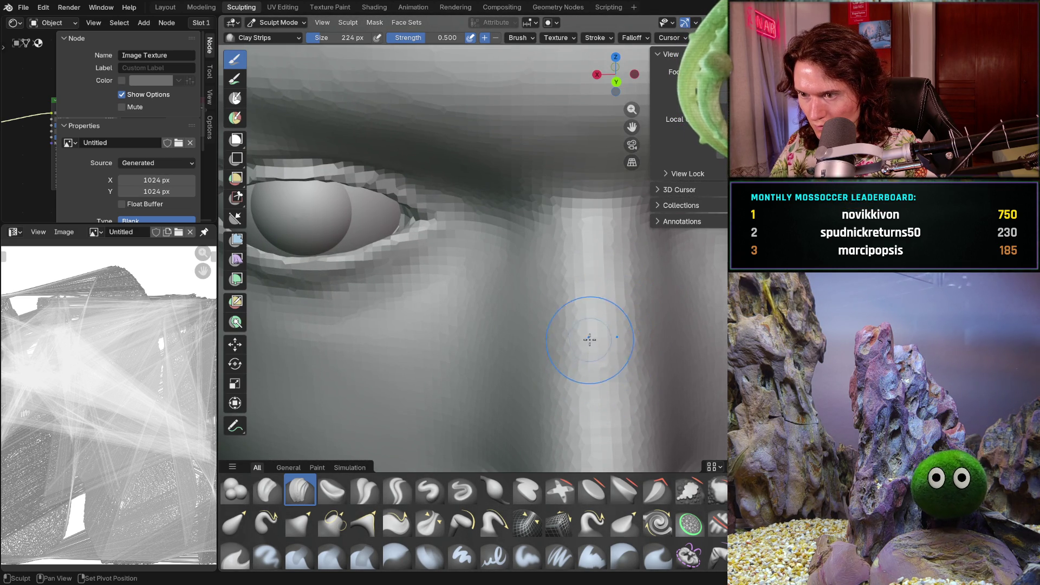
pyautogui.moveTo(632, 284)
pyautogui.mouseDown(button='middle')
pyautogui.moveTo(575, 280)
pyautogui.moveTo(569, 376)
pyautogui.moveTo(527, 331)
pyautogui.mouseUp(button='middle')
pyautogui.scroll(5, 558, 383)
pyautogui.scroll(2, 542, 394)
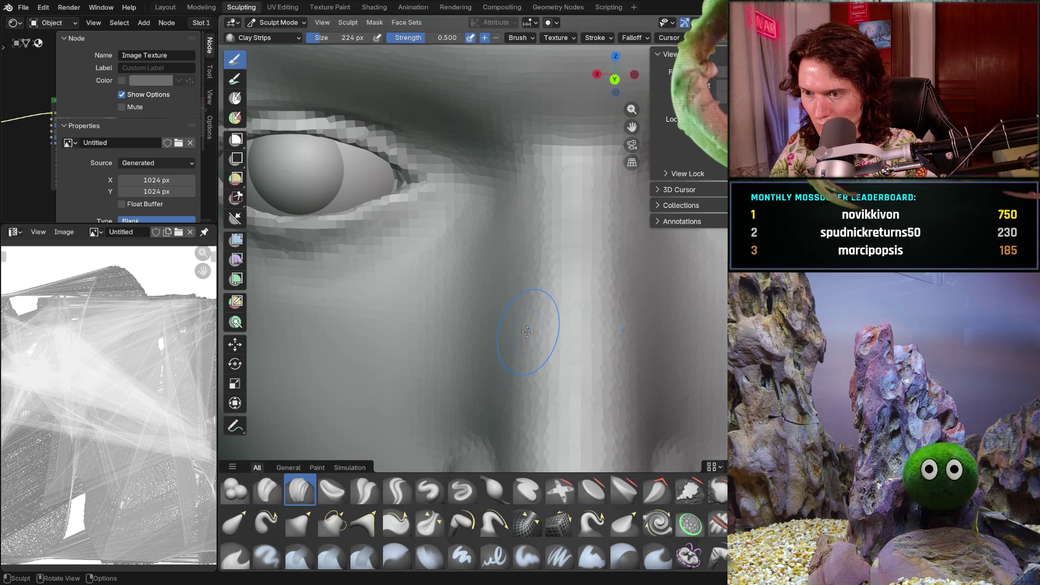
pyautogui.press('s')
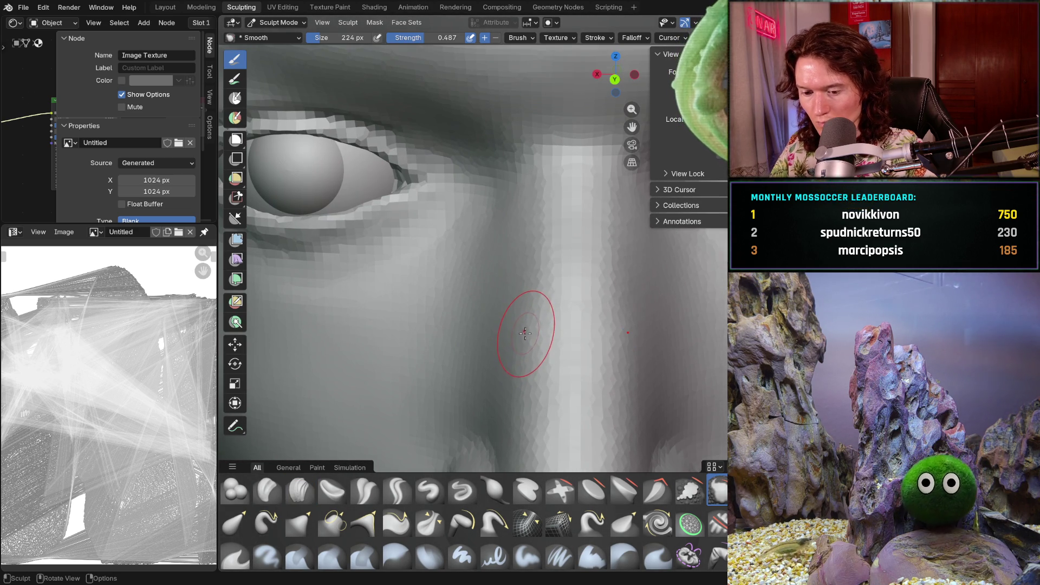
# Shrink the Smooth brush to 136 px and smooth the skin between the eye and nose bridge
pyautogui.press('f')
pyautogui.click(526, 332)
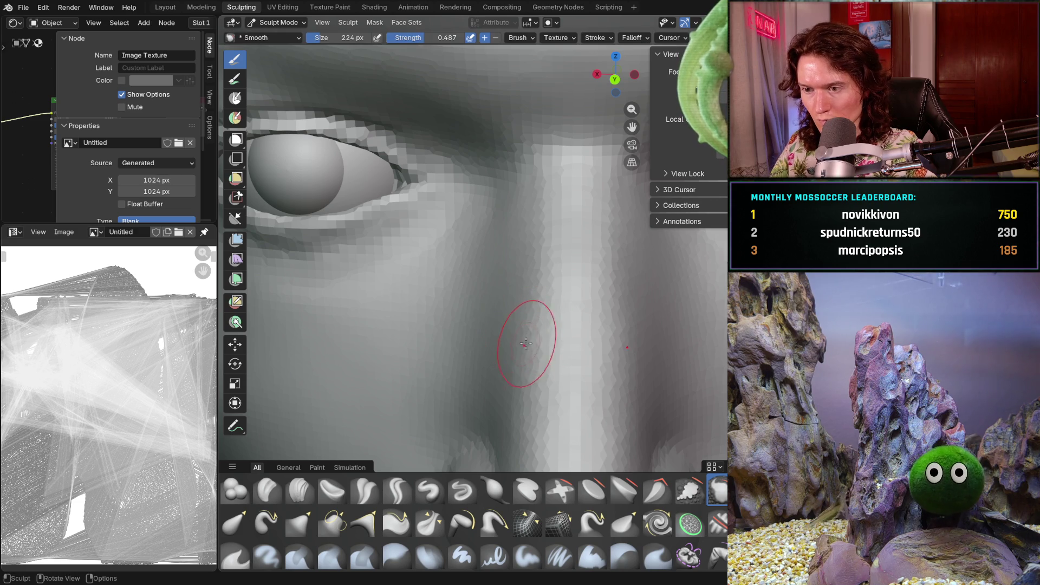
pyautogui.press('f')
pyautogui.click(527, 348)
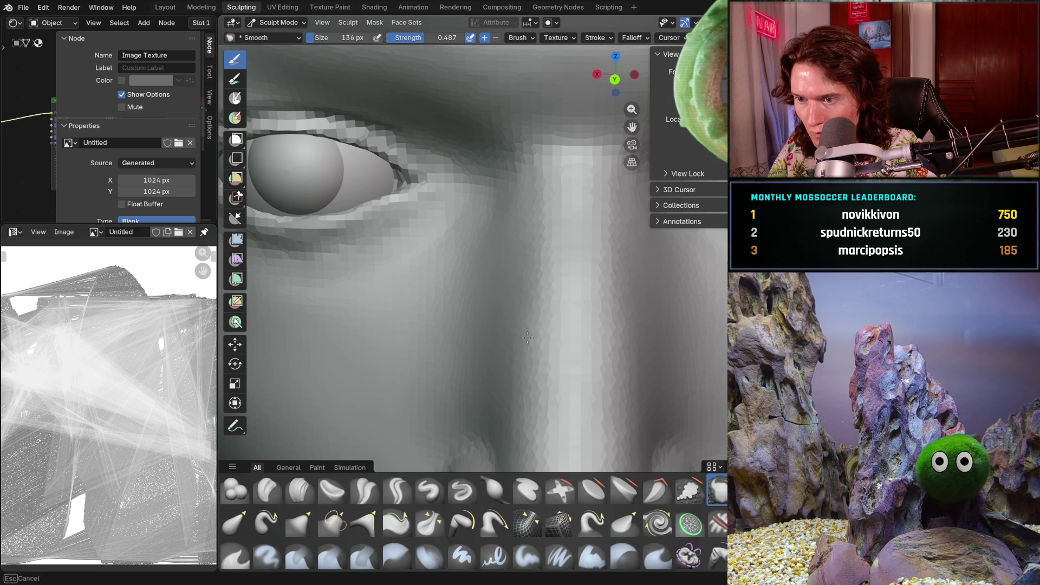
pyautogui.moveTo(531, 347); pyautogui.dragTo(530, 333)
# Inspect the nose from around the head, then show the reference photo overlay
pyautogui.scroll(-8, 477, 428)
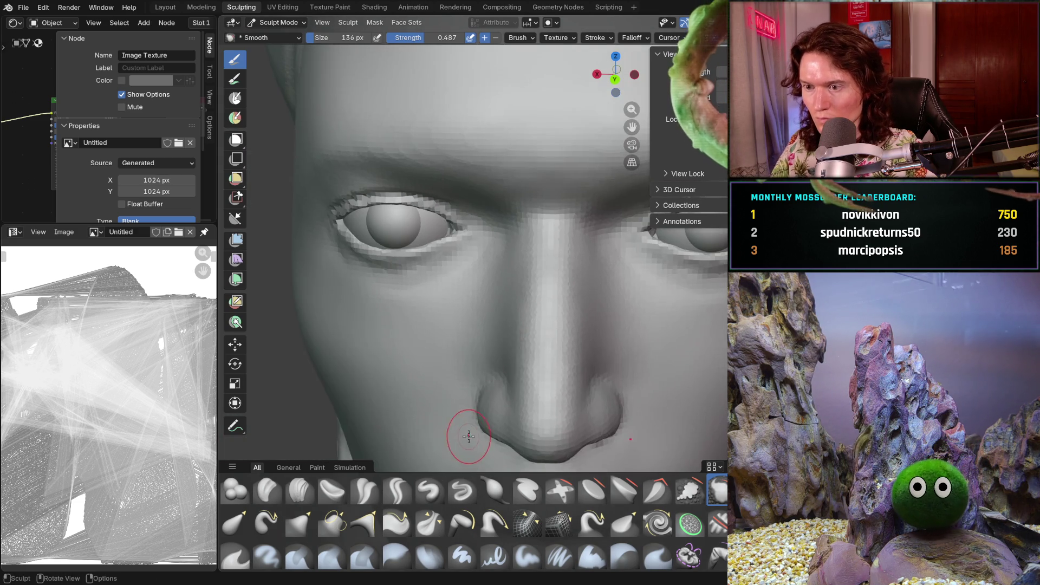
pyautogui.scroll(-6, 491, 368)
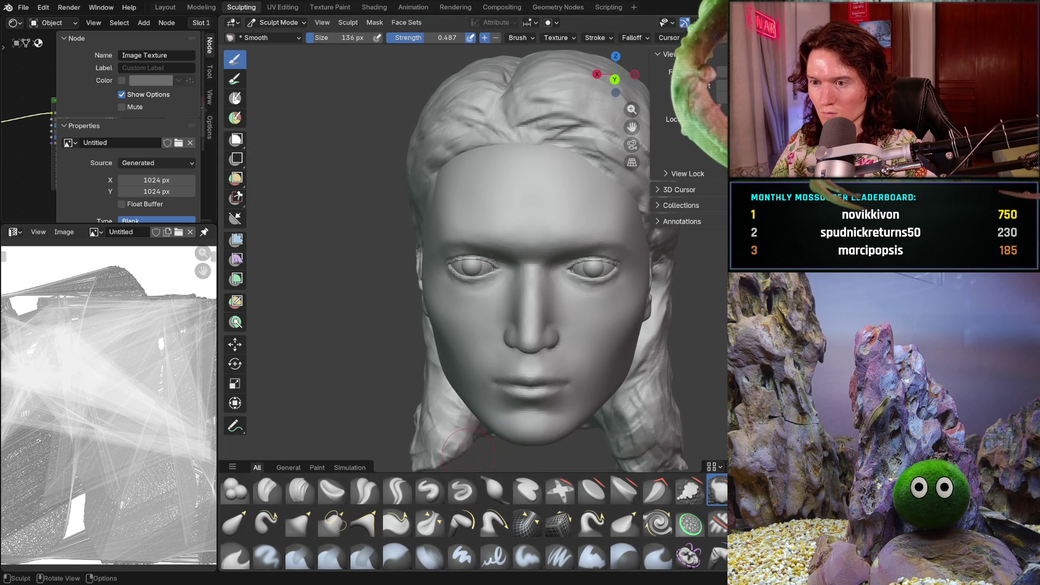
pyautogui.scroll(4, 548, 380)
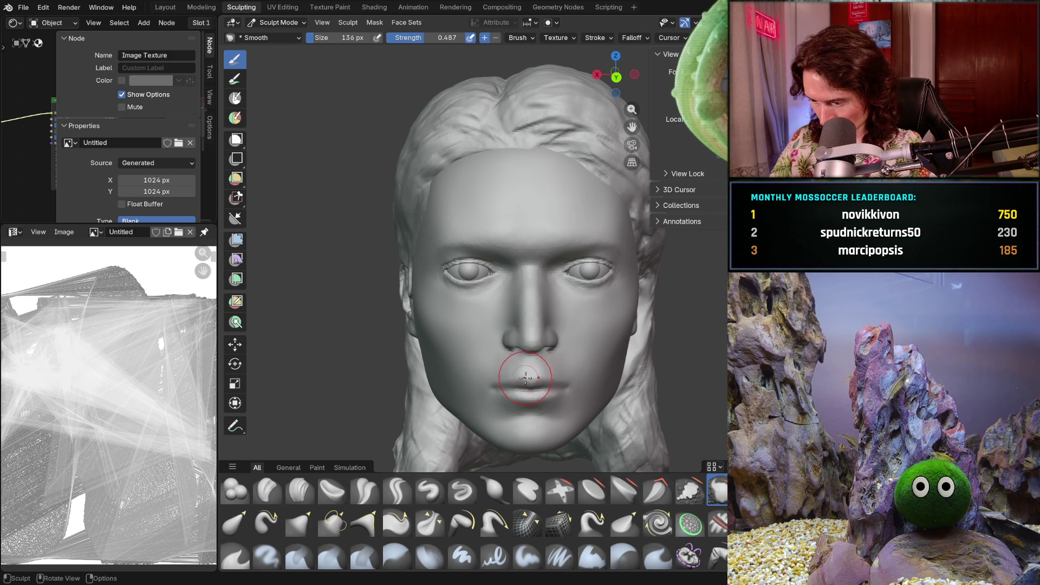
pyautogui.scroll(8, 540, 336)
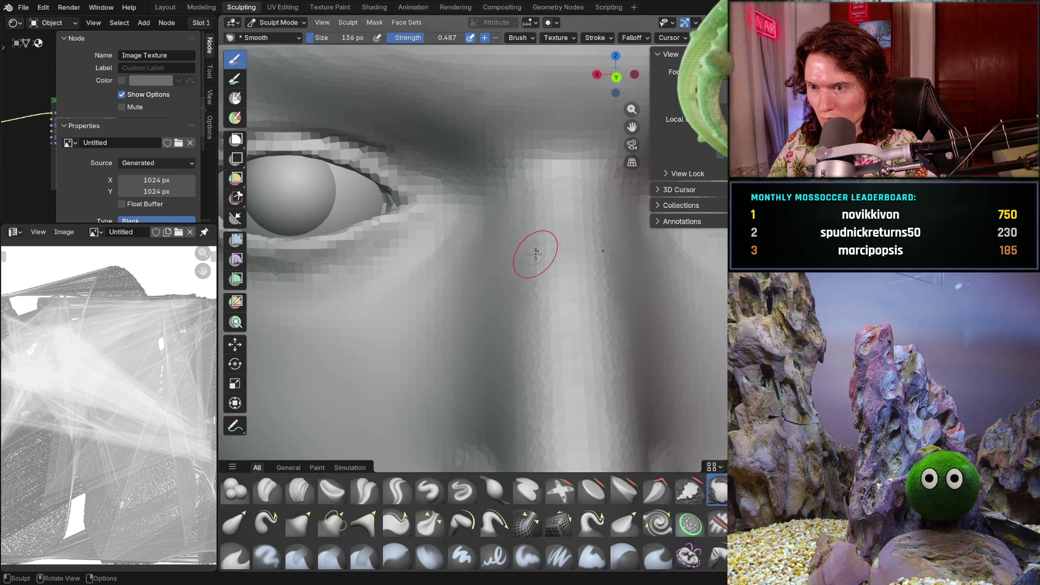
pyautogui.moveTo(549, 292)
pyautogui.mouseDown(button='middle')
pyautogui.moveTo(585, 255)
pyautogui.moveTo(577, 302)
pyautogui.moveTo(656, 366)
pyautogui.moveTo(675, 401)
pyautogui.mouseUp(button='middle')
pyautogui.scroll(-8, 576, 301)
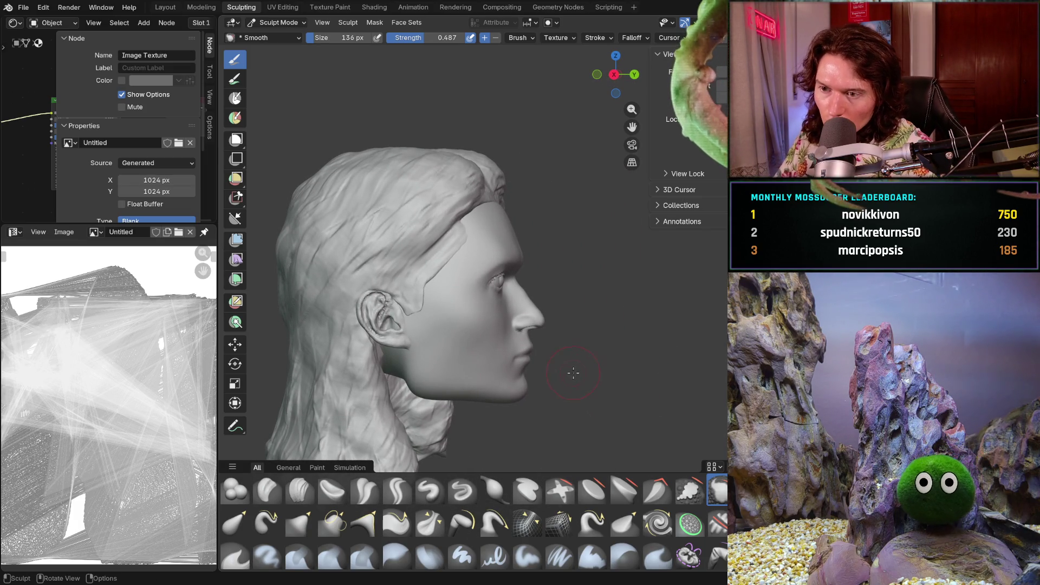
pyautogui.scroll(4, 551, 380)
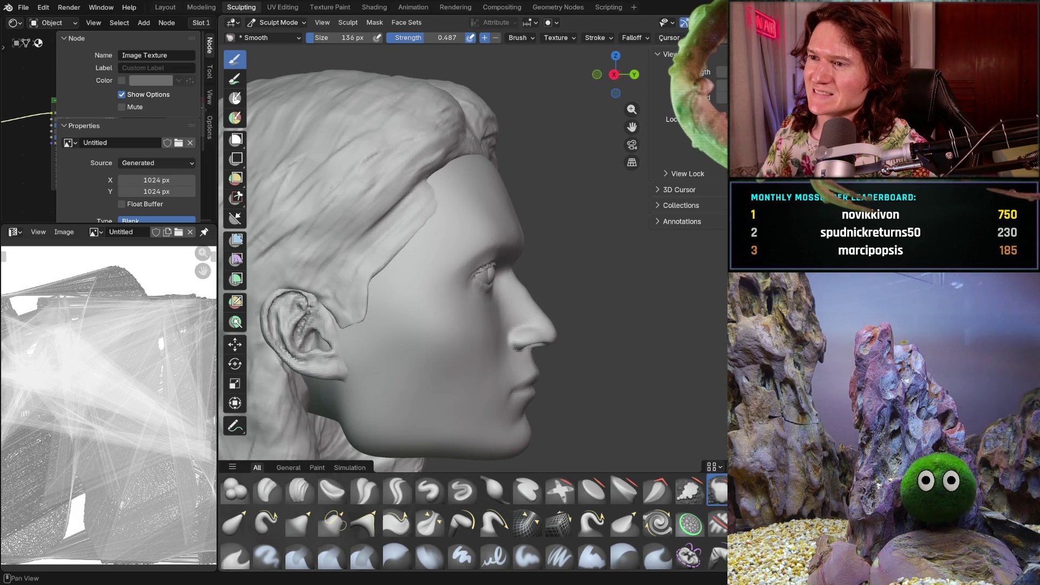
pyautogui.hotkey('shift', 'alt', 'z')
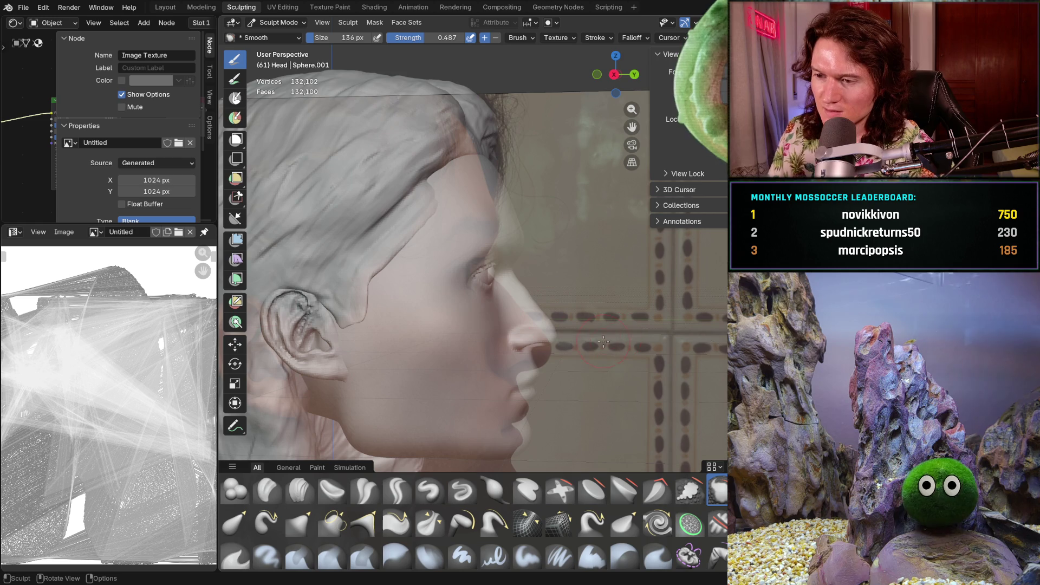
# Line up an exact Right Orthographic profile and zoom in on the eye and nose
pyautogui.moveTo(604, 340)
pyautogui.keyDown('shift'); pyautogui.mouseDown(button='middle')
pyautogui.moveTo(599, 326)
pyautogui.moveTo(544, 326)
pyautogui.mouseUp(button='middle'); pyautogui.keyUp('shift')
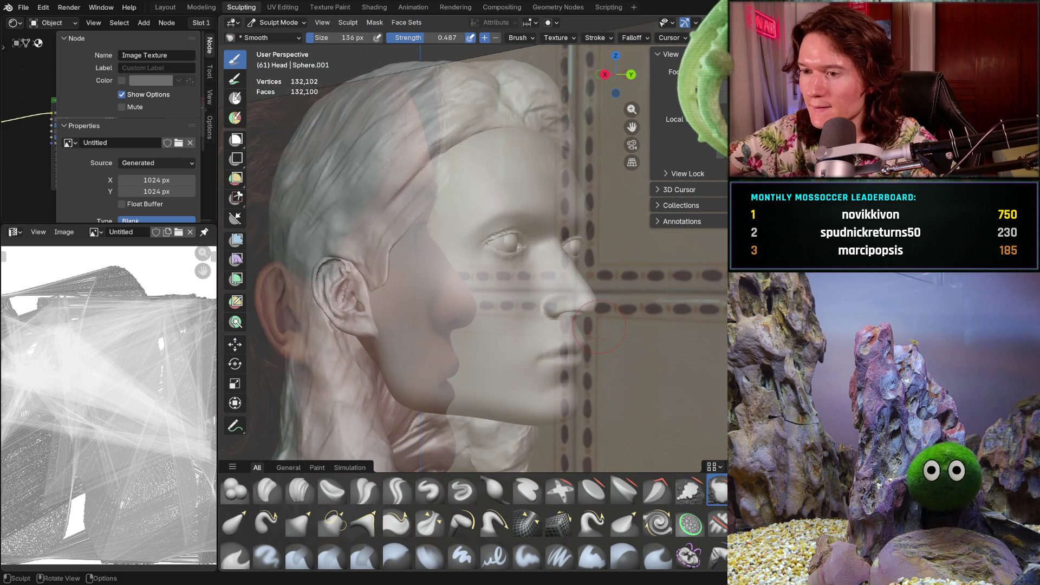
pyautogui.press('KP_3')
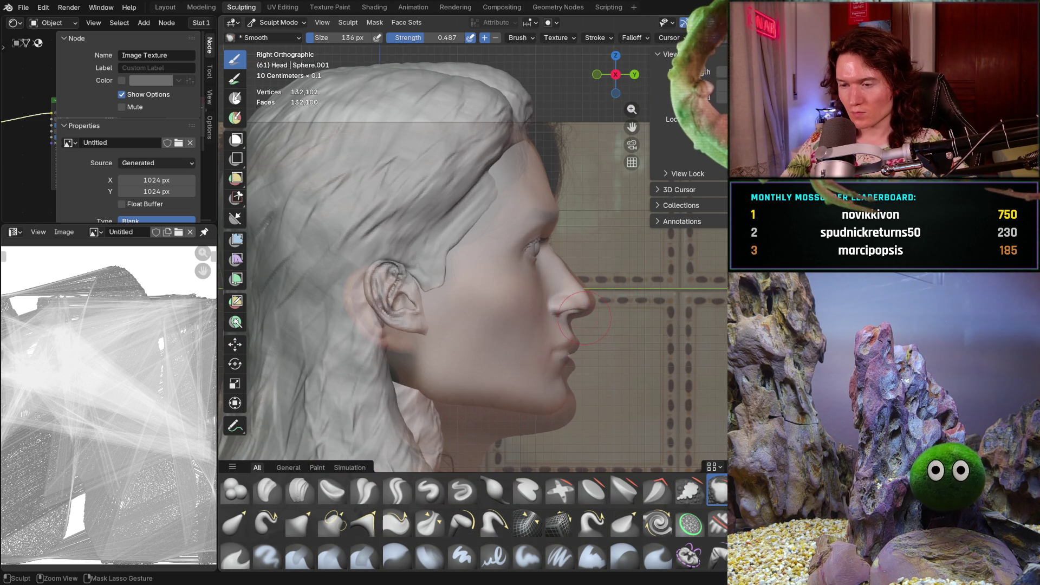
pyautogui.keyDown('ctrl'); pyautogui.moveTo(598, 327); pyautogui.dragTo(605, 301, button='middle'); pyautogui.keyUp('ctrl')
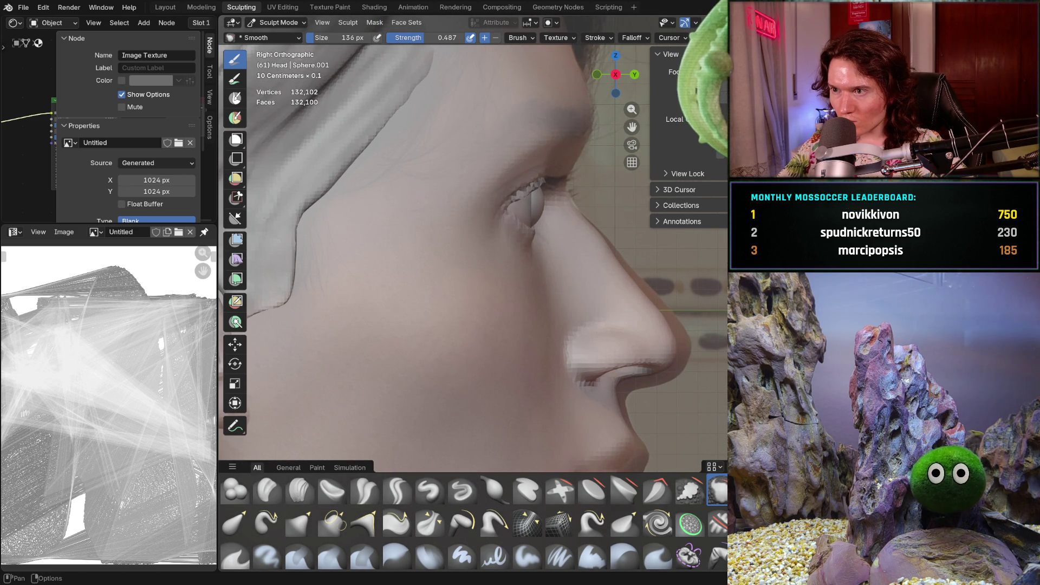
pyautogui.scroll(5, 623, 233)
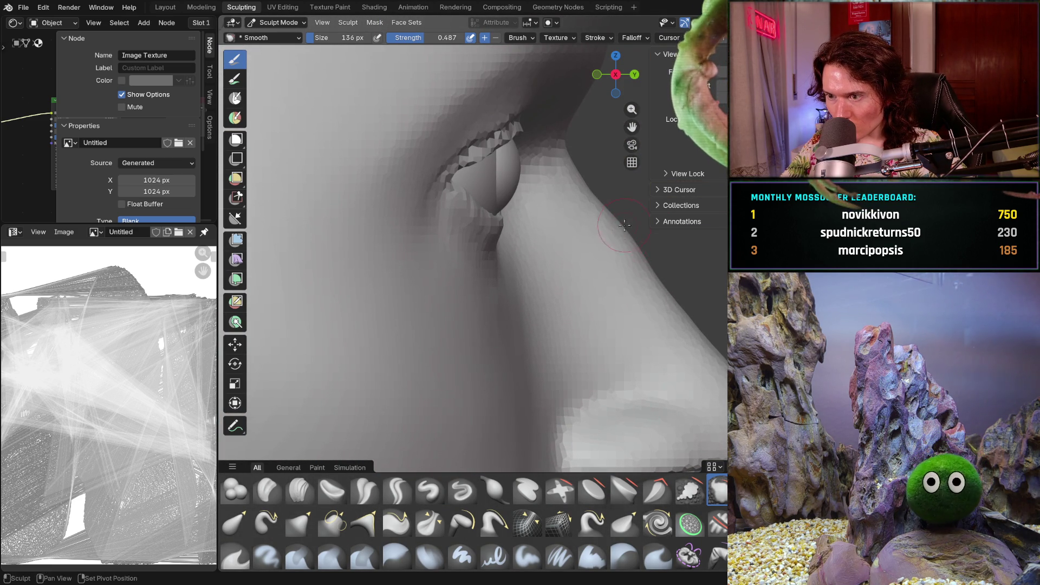
pyautogui.moveTo(677, 239); pyautogui.dragTo(639, 309, button='middle')
# Undo the last sculpt stroke on the eye and eyelid area
pyautogui.scroll(3, 639, 309)
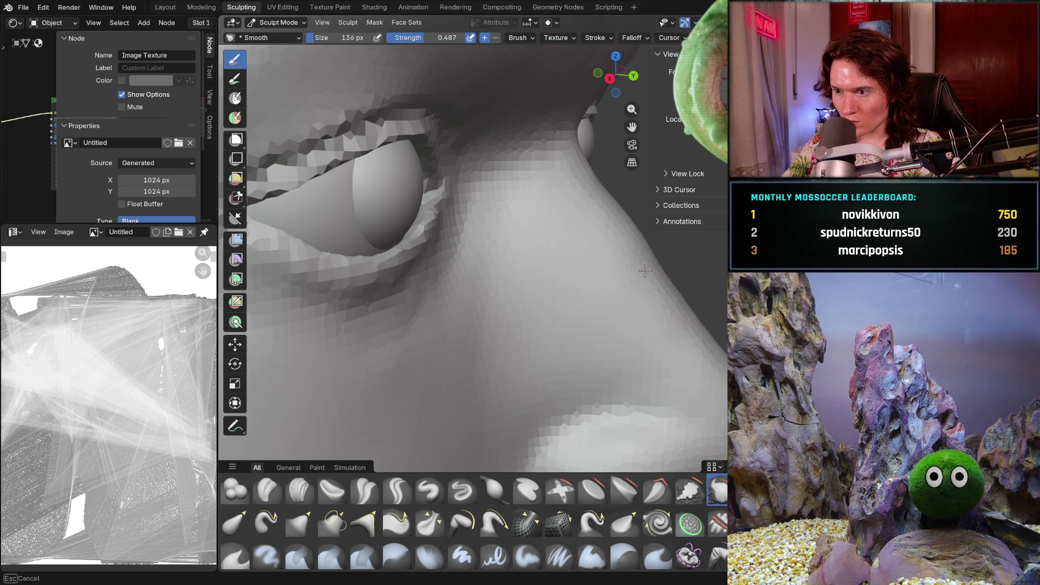
pyautogui.moveTo(644, 247)
pyautogui.mouseDown(button='middle')
pyautogui.moveTo(587, 322)
pyautogui.moveTo(545, 309)
pyautogui.mouseUp(button='middle')
pyautogui.scroll(3, 552, 317)
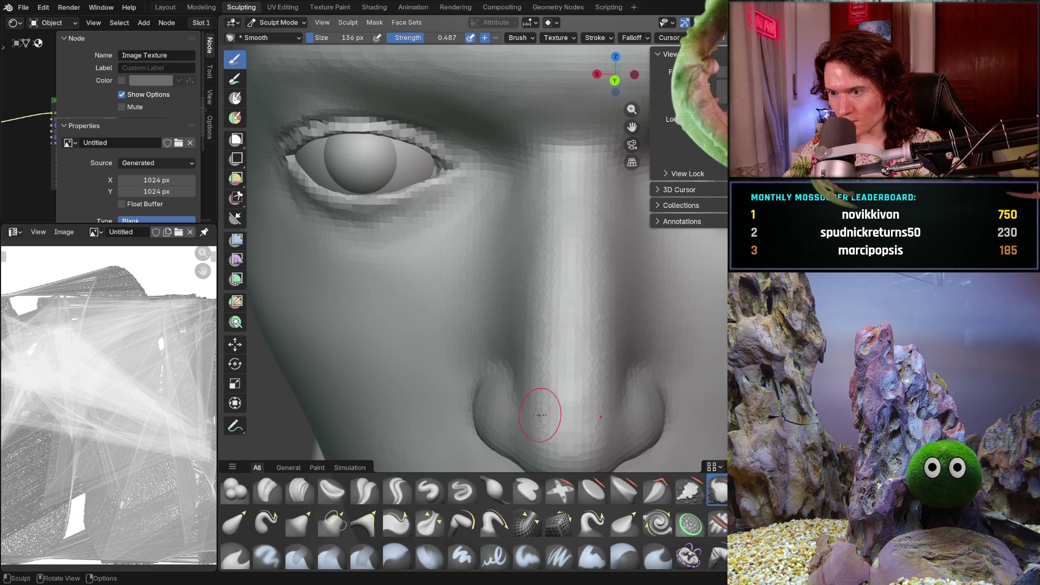
pyautogui.hotkey('ctrl', 'z')
pyautogui.hotkey('ctrl', 'z')
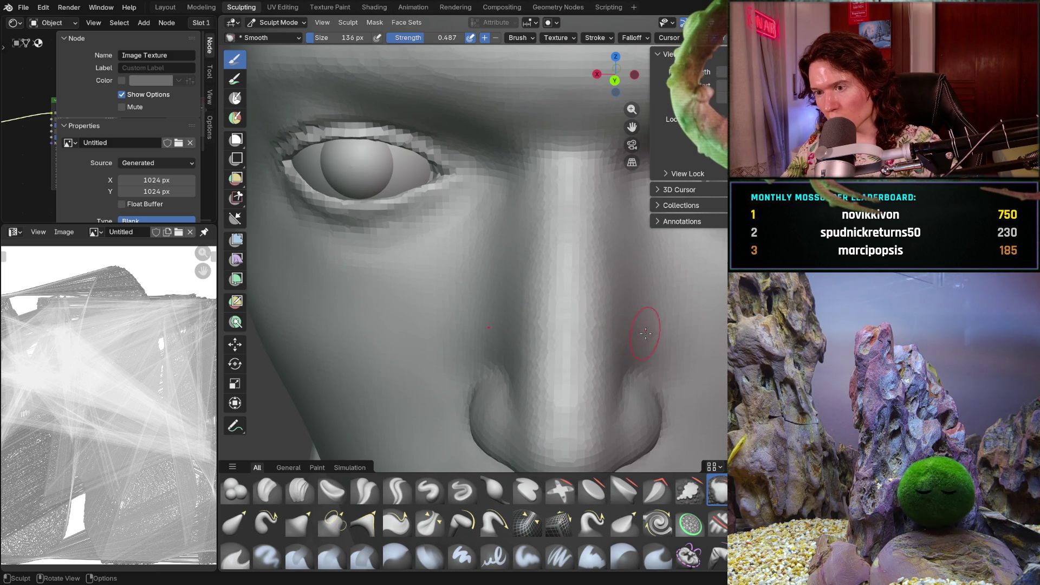
# Check the head from profile, three-quarter, overhead and front views
pyautogui.moveTo(646, 312)
pyautogui.mouseDown(button='middle')
pyautogui.moveTo(616, 301)
pyautogui.moveTo(503, 354)
pyautogui.moveTo(558, 377)
pyautogui.moveTo(681, 364)
pyautogui.mouseUp(button='middle')
pyautogui.scroll(-6, 684, 325)
pyautogui.moveTo(683, 325); pyautogui.dragTo(780, 338, button='middle')
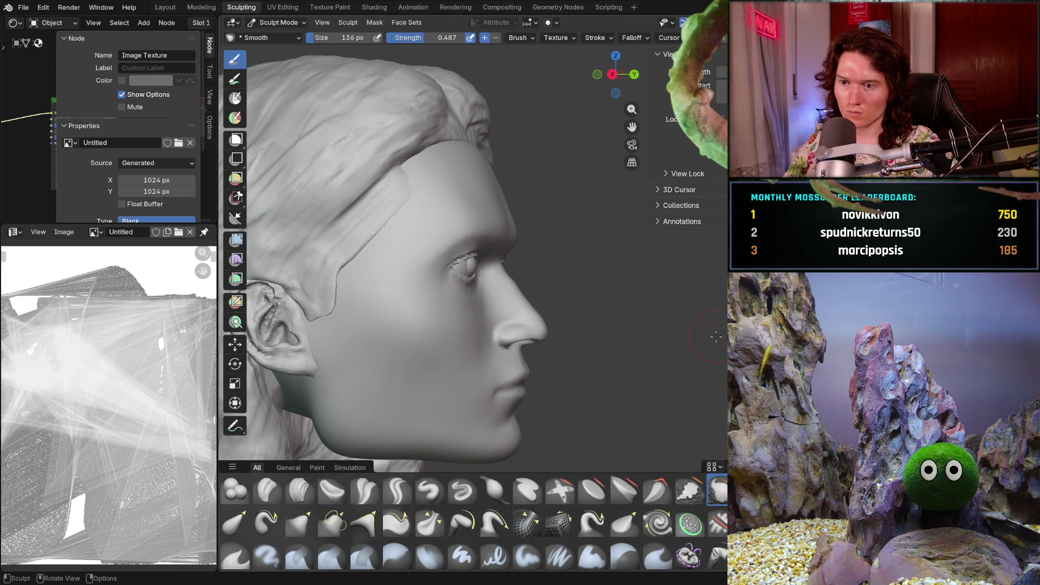
pyautogui.scroll(-5, 664, 385)
pyautogui.moveTo(634, 378); pyautogui.dragTo(627, 341, button='middle')
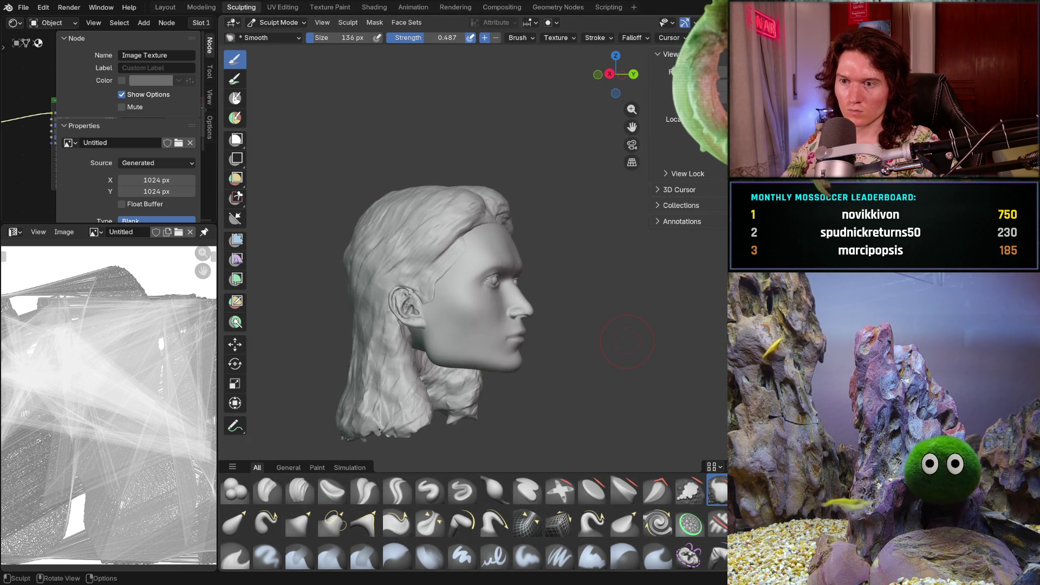
pyautogui.moveTo(588, 307); pyautogui.dragTo(411, 295, button='middle')
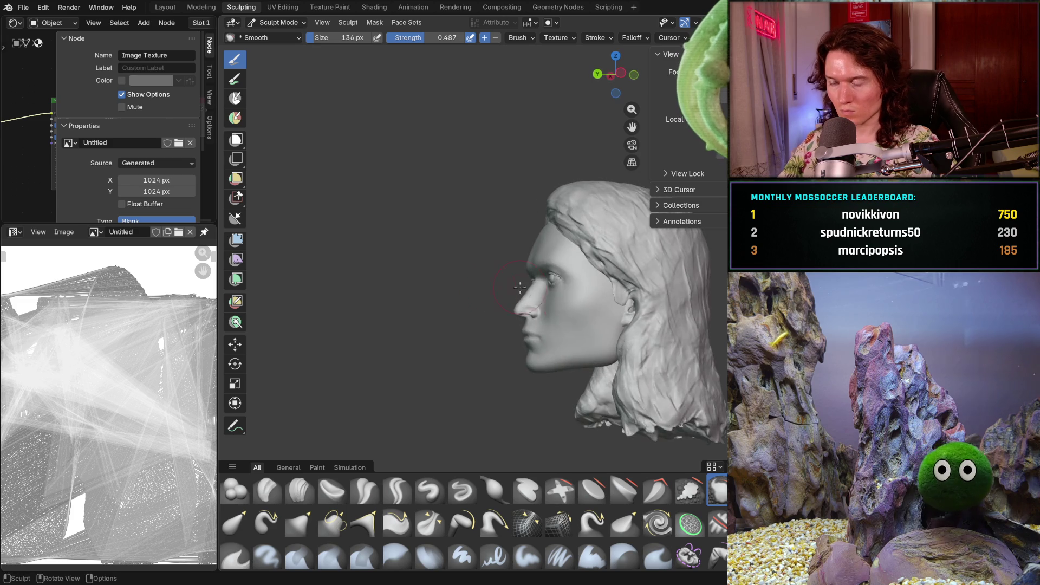
pyautogui.scroll(5, 586, 266)
pyautogui.moveTo(586, 266); pyautogui.dragTo(527, 353, button='middle')
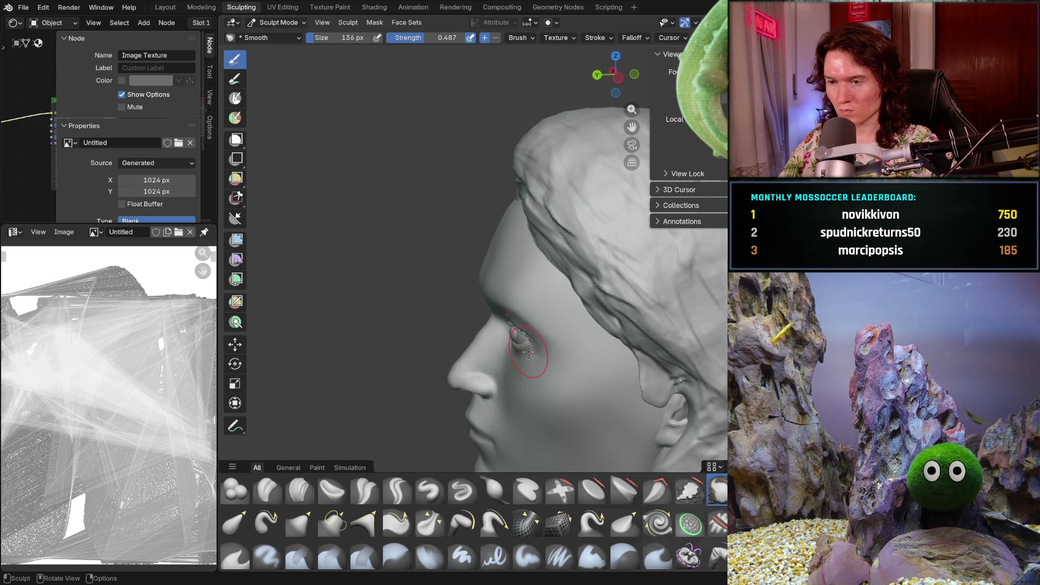
pyautogui.scroll(-4, 546, 320)
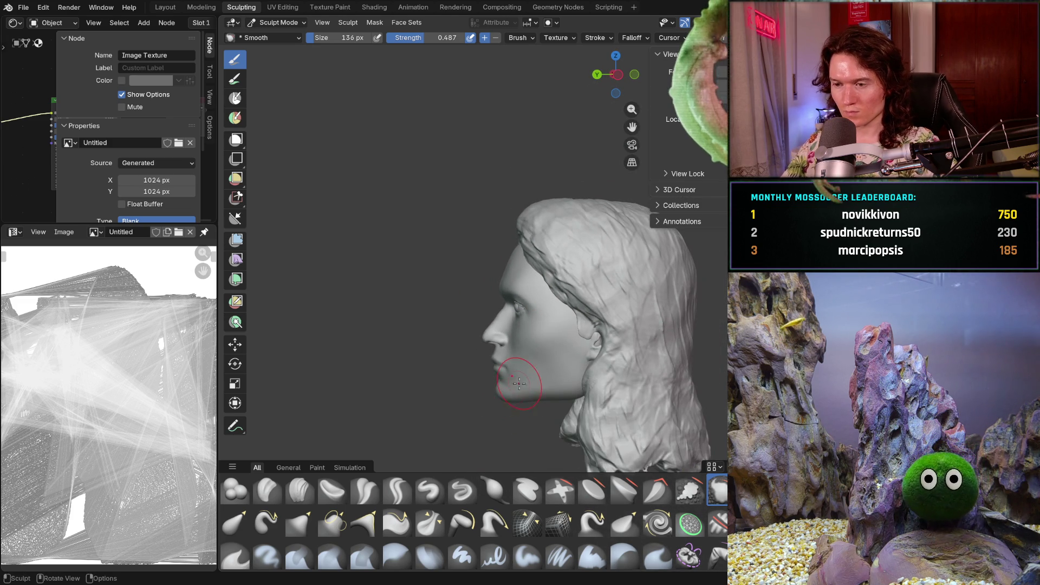
pyautogui.moveTo(519, 373)
pyautogui.mouseDown(button='middle')
pyautogui.moveTo(597, 388)
pyautogui.moveTo(578, 356)
pyautogui.moveTo(577, 422)
pyautogui.moveTo(525, 431)
pyautogui.moveTo(508, 345)
pyautogui.moveTo(651, 413)
pyautogui.moveTo(607, 379)
pyautogui.moveTo(571, 380)
pyautogui.moveTo(564, 391)
pyautogui.mouseUp(button='middle')
pyautogui.scroll(3, 580, 379)
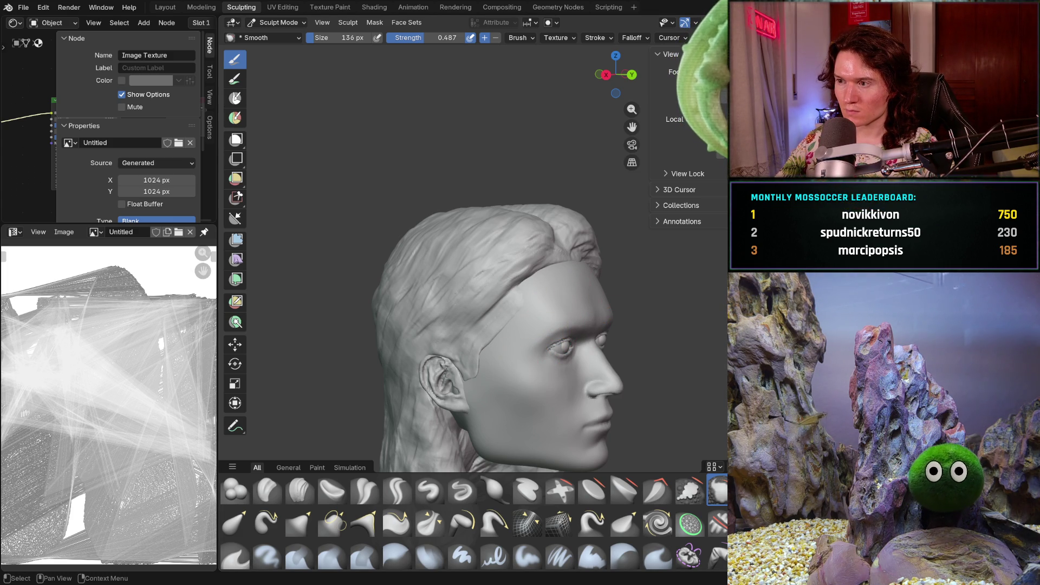
pyautogui.moveTo(632, 354)
pyautogui.mouseDown(button='middle')
pyautogui.moveTo(541, 316)
pyautogui.moveTo(563, 316)
pyautogui.moveTo(520, 317)
pyautogui.moveTo(540, 317)
pyautogui.mouseUp(button='middle')
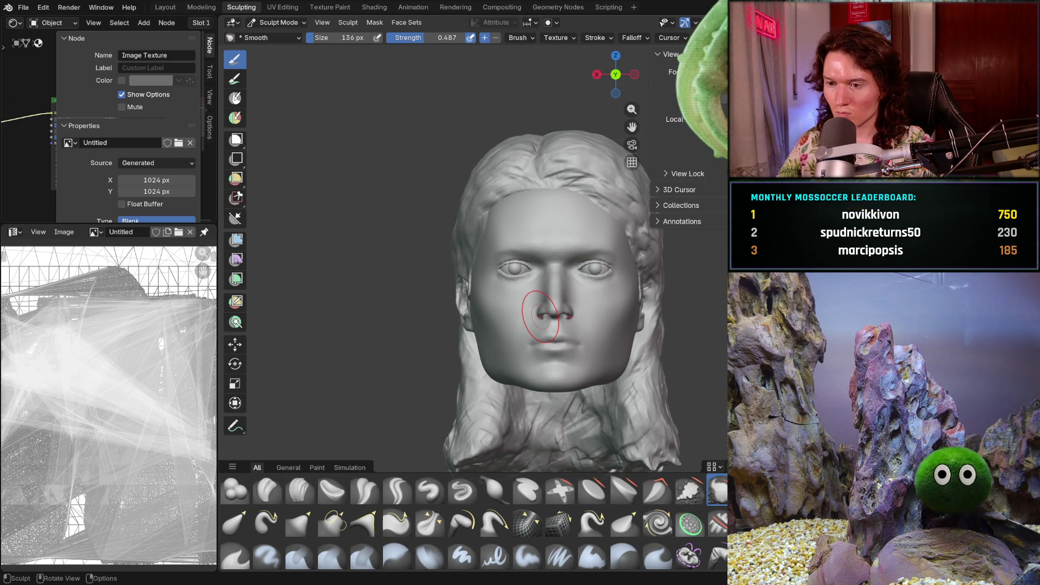
pyautogui.press('g')
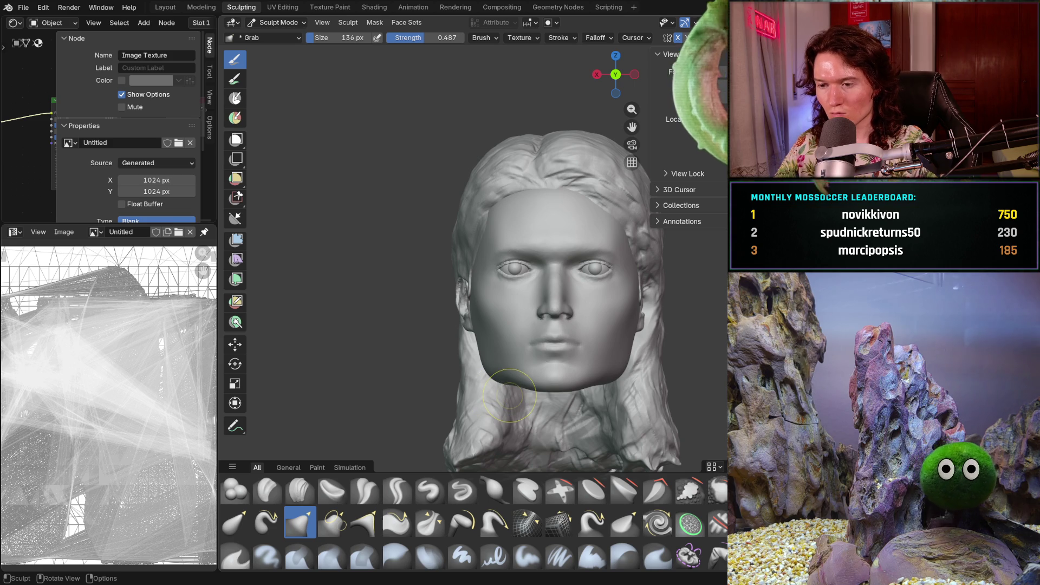
pyautogui.press('f')
pyautogui.click(567, 393)
pyautogui.keyDown('ctrl'); pyautogui.moveTo(493, 395); pyautogui.dragTo(465, 386, button='middle'); pyautogui.keyUp('ctrl')
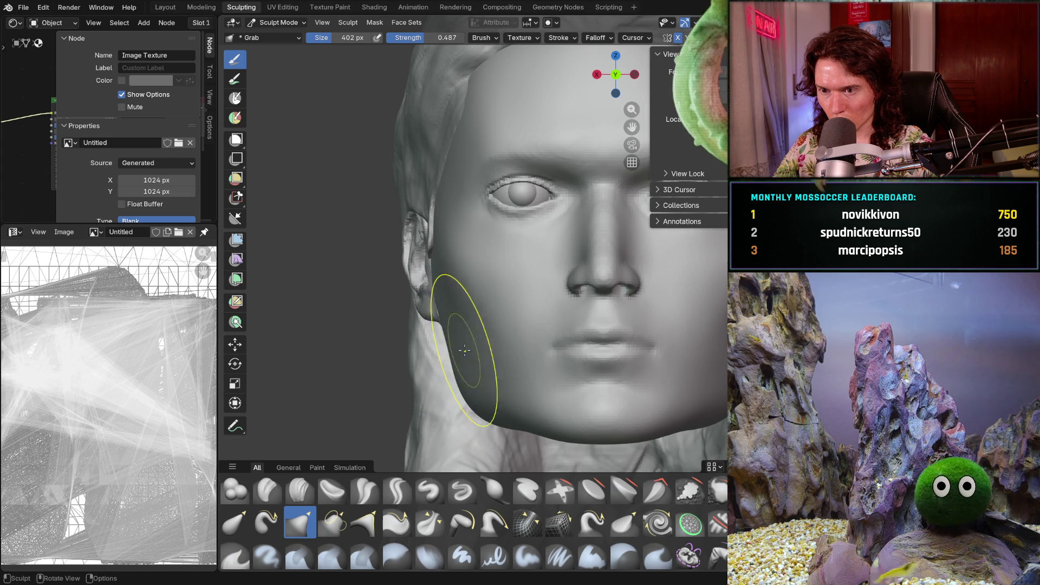
pyautogui.moveTo(499, 325)
pyautogui.mouseDown(button='middle')
pyautogui.moveTo(577, 388)
pyautogui.moveTo(474, 389)
pyautogui.moveTo(484, 380)
pyautogui.mouseUp(button='middle')
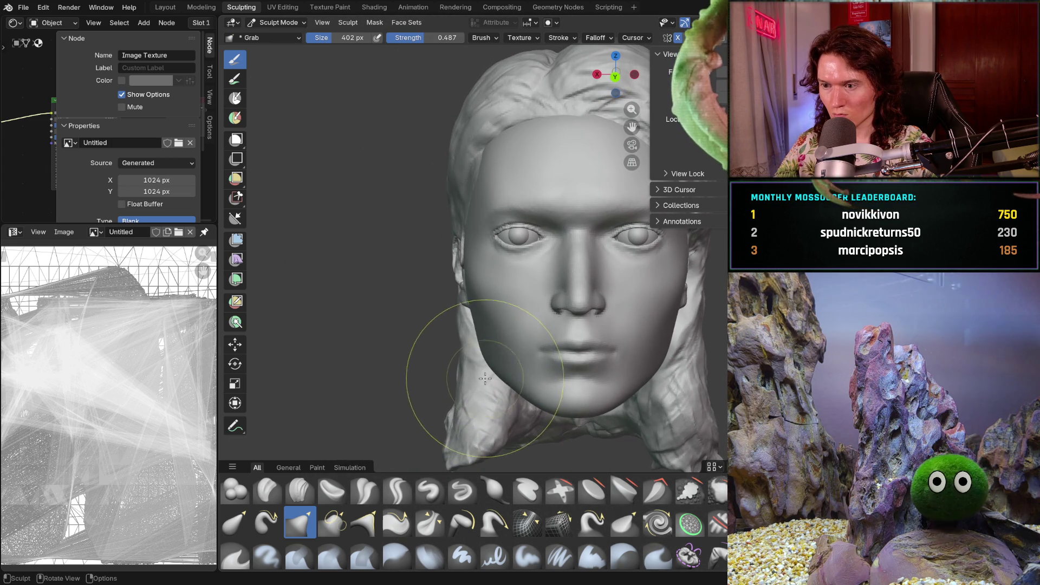
pyautogui.hotkey('ctrl', 'z')
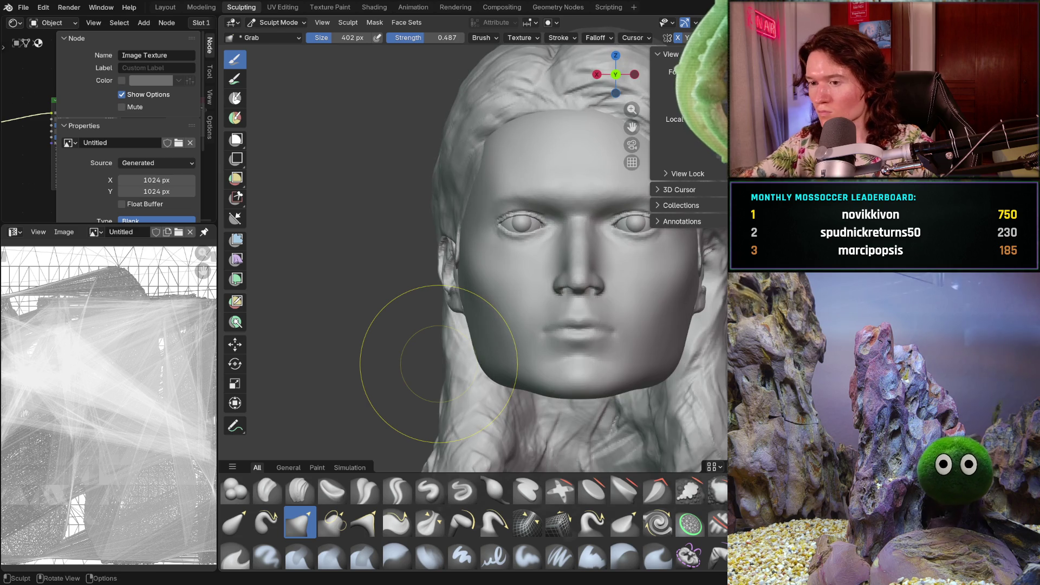
pyautogui.moveTo(438, 364); pyautogui.dragTo(465, 384, button='middle')
pyautogui.scroll(2, 465, 384)
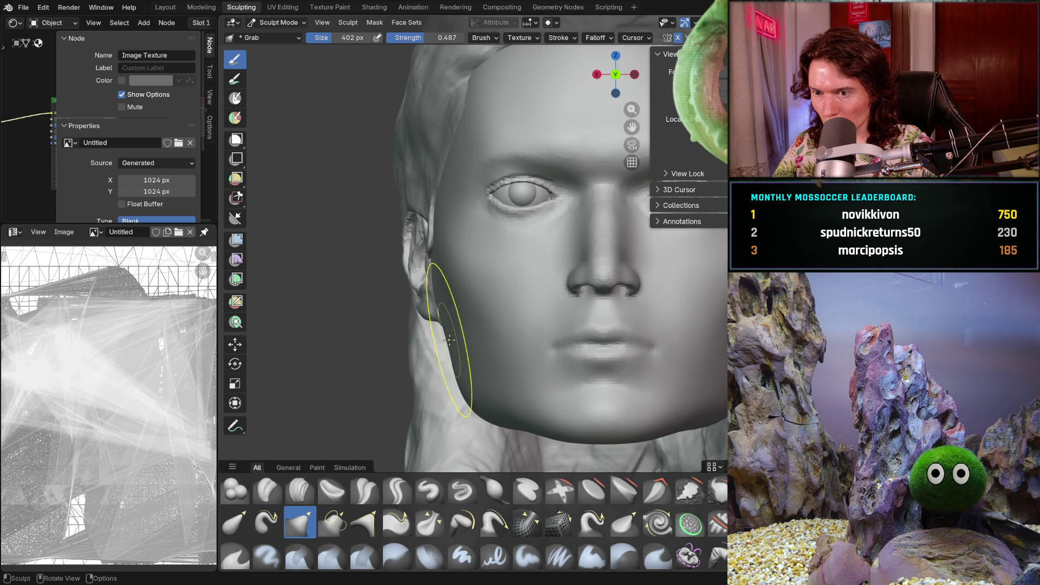
pyautogui.moveTo(469, 399); pyautogui.dragTo(473, 398)
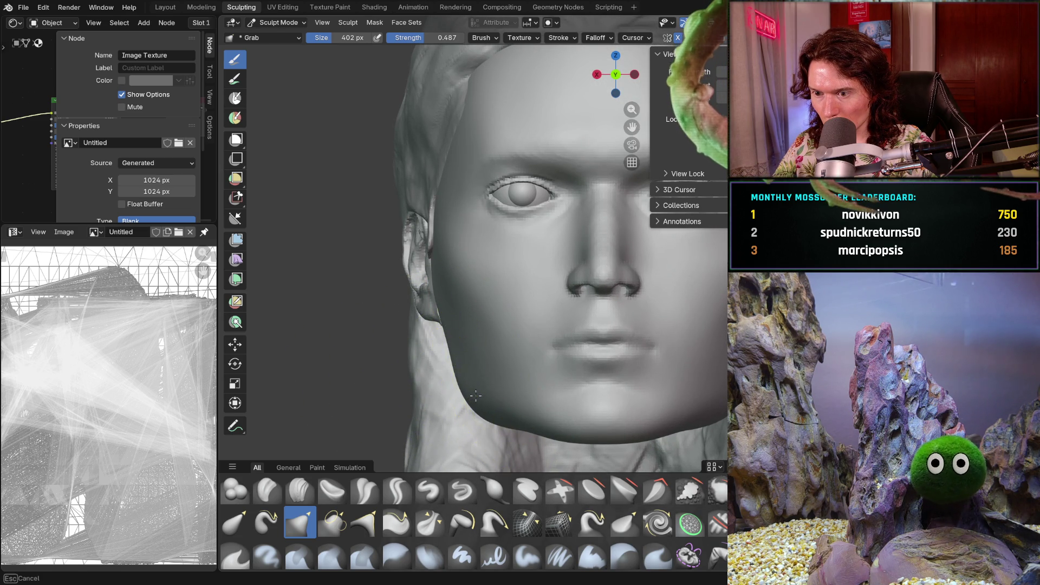
pyautogui.press('KP_1')
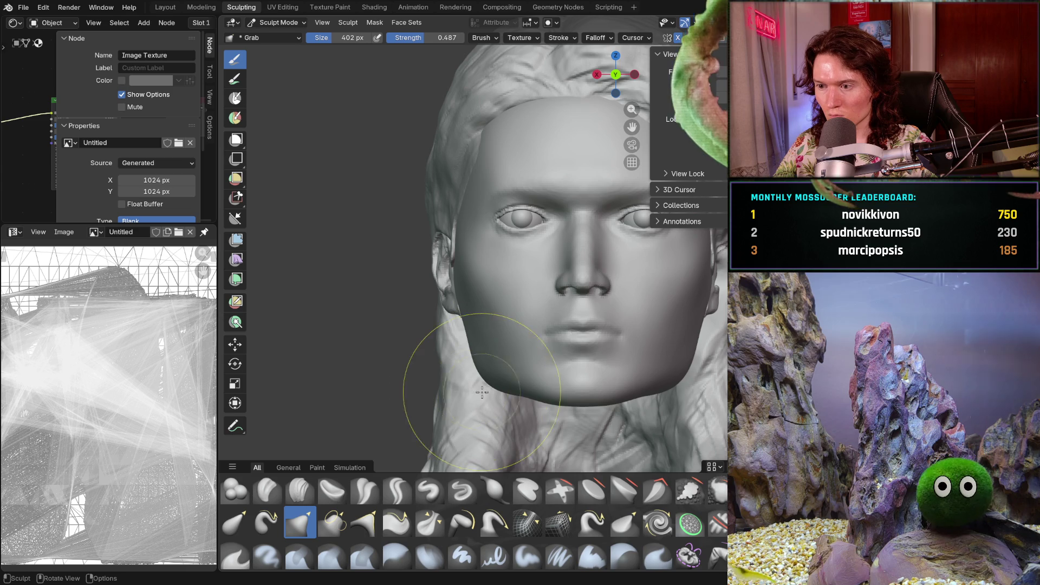
pyautogui.scroll(2, 485, 405)
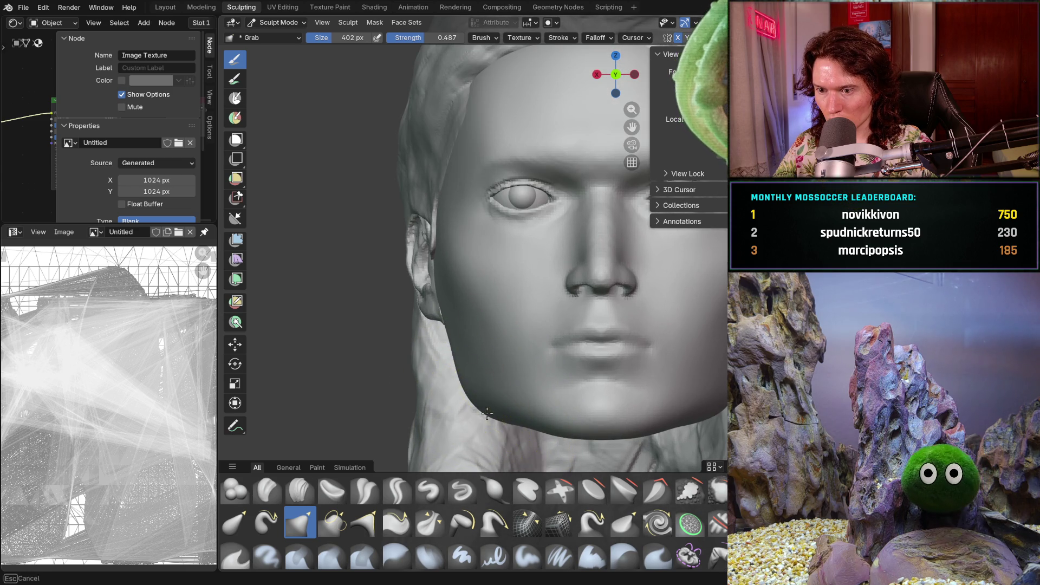
pyautogui.moveTo(476, 404)
pyautogui.mouseDown(button='middle')
pyautogui.moveTo(465, 401)
pyautogui.moveTo(582, 347)
pyautogui.mouseUp(button='middle')
pyautogui.scroll(3, 583, 358)
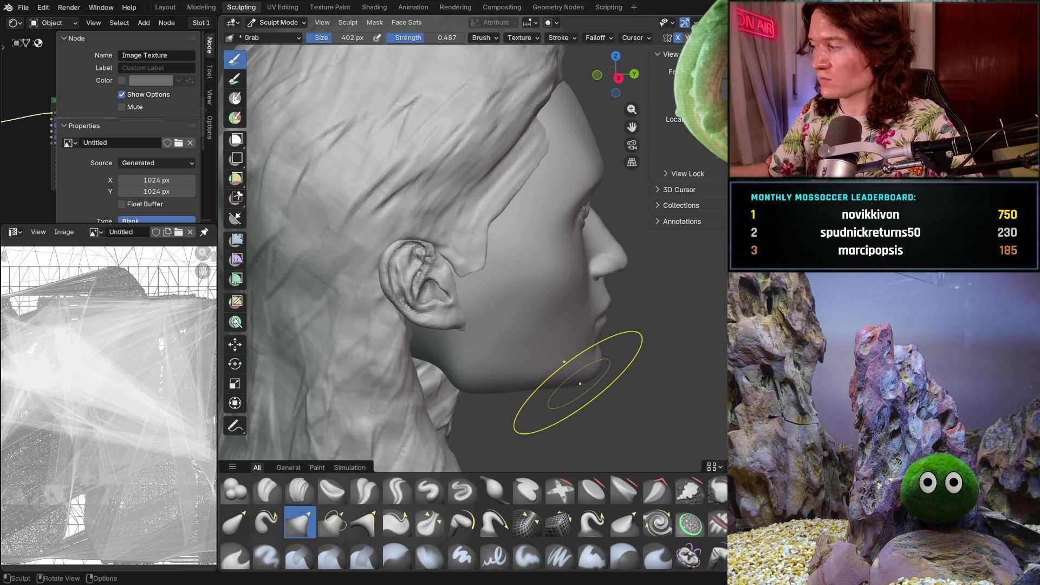
# Turn the head front-on and enlarge the Grab brush to 594 px
pyautogui.moveTo(585, 272)
pyautogui.mouseDown(button='middle')
pyautogui.moveTo(538, 270)
pyautogui.moveTo(421, 314)
pyautogui.moveTo(414, 250)
pyautogui.mouseUp(button='middle')
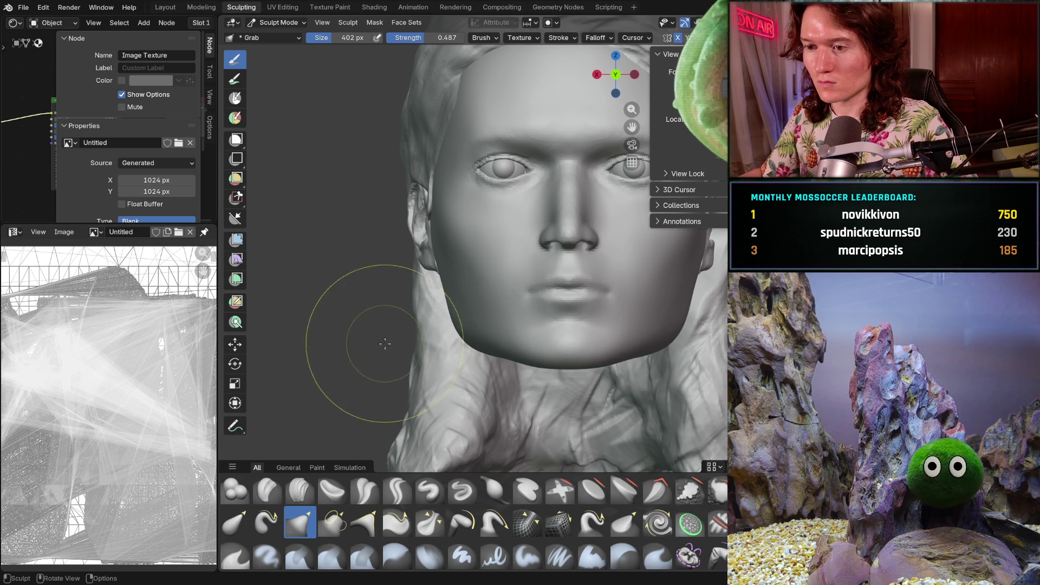
pyautogui.scroll(3, 428, 347)
pyautogui.press('f')
pyautogui.click(436, 347)
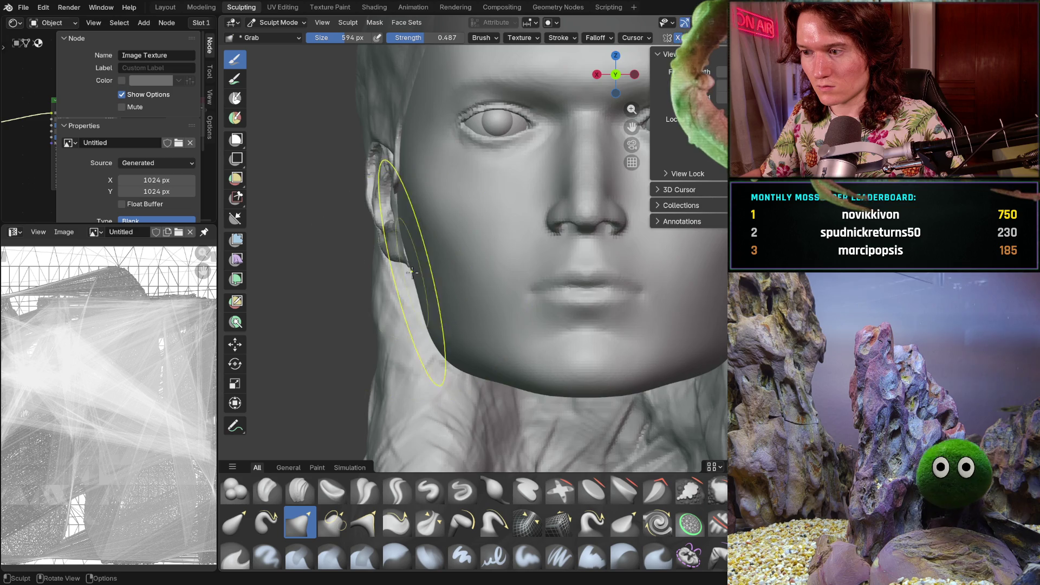
# Look over the head from several angles, then pull the earlobe into a new shape
pyautogui.scroll(-5, 374, 307)
pyautogui.moveTo(387, 329)
pyautogui.mouseDown(button='middle')
pyautogui.moveTo(580, 343)
pyautogui.moveTo(399, 341)
pyautogui.moveTo(385, 328)
pyautogui.mouseUp(button='middle')
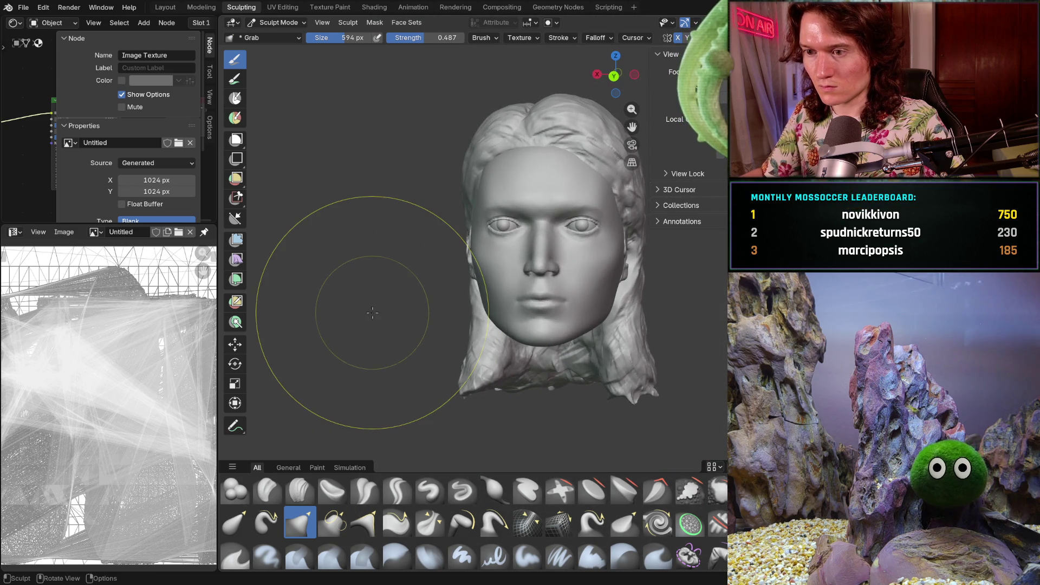
pyautogui.moveTo(522, 244)
pyautogui.keyDown('ctrl'); pyautogui.mouseDown(button='middle')
pyautogui.moveTo(476, 272)
pyautogui.moveTo(491, 228)
pyautogui.moveTo(413, 238)
pyautogui.moveTo(417, 229)
pyautogui.mouseUp(button='middle'); pyautogui.keyUp('ctrl')
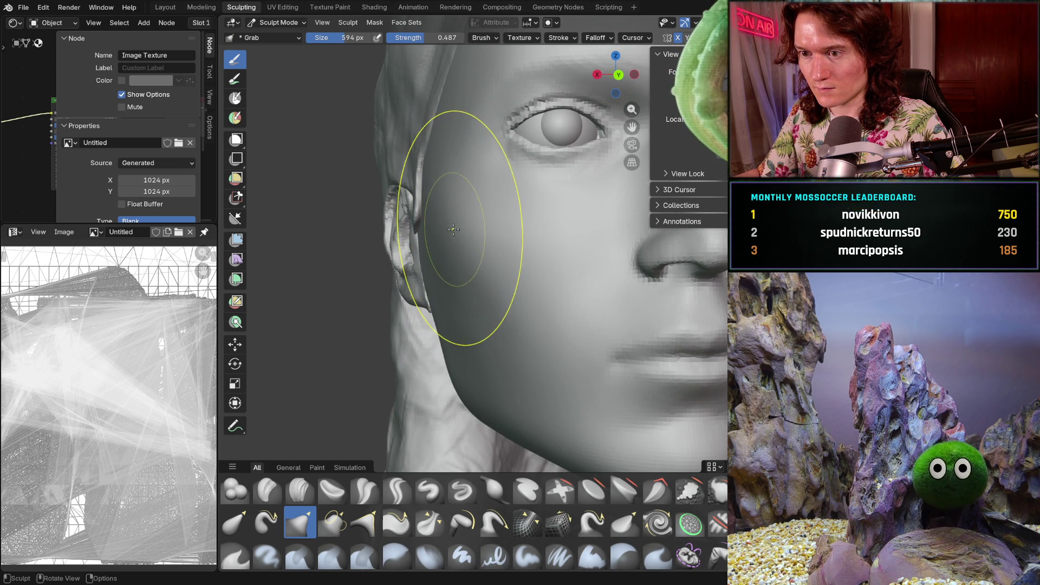
pyautogui.scroll(-5, 385, 274)
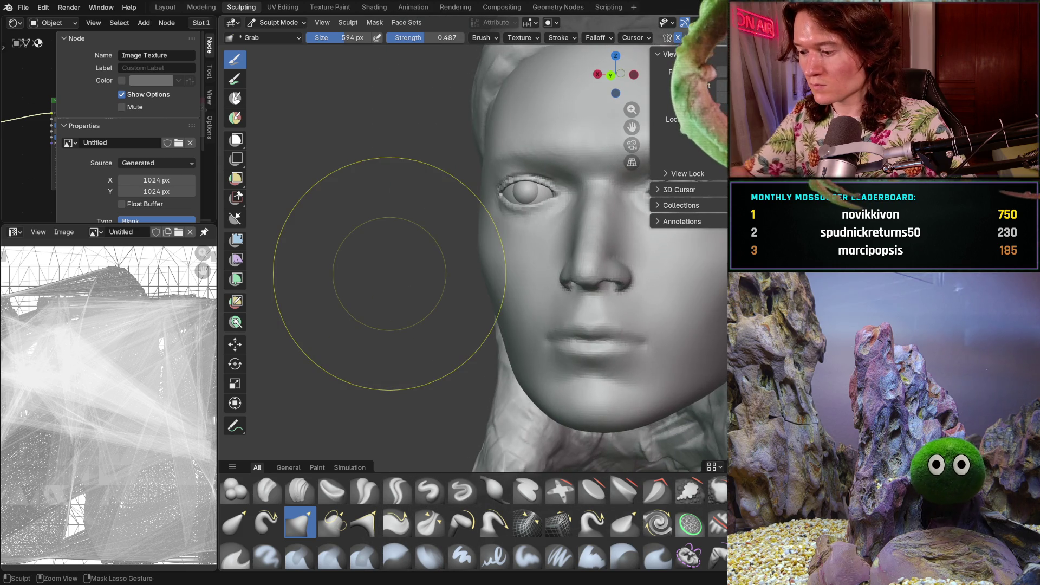
pyautogui.moveTo(389, 273)
pyautogui.mouseDown(button='middle')
pyautogui.moveTo(474, 379)
pyautogui.moveTo(465, 268)
pyautogui.mouseUp(button='middle')
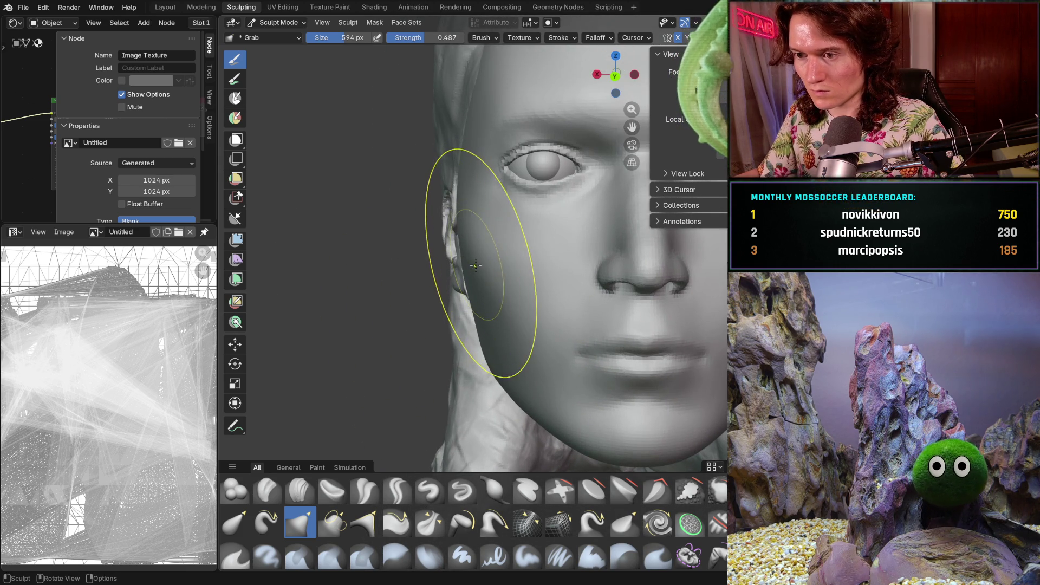
pyautogui.scroll(-5, 460, 281)
pyautogui.moveTo(430, 302)
pyautogui.mouseDown(button='middle')
pyautogui.moveTo(441, 290)
pyautogui.moveTo(430, 304)
pyautogui.moveTo(400, 287)
pyautogui.moveTo(422, 217)
pyautogui.moveTo(397, 214)
pyautogui.mouseUp(button='middle')
pyautogui.scroll(4, 430, 303)
pyautogui.scroll(3, 425, 212)
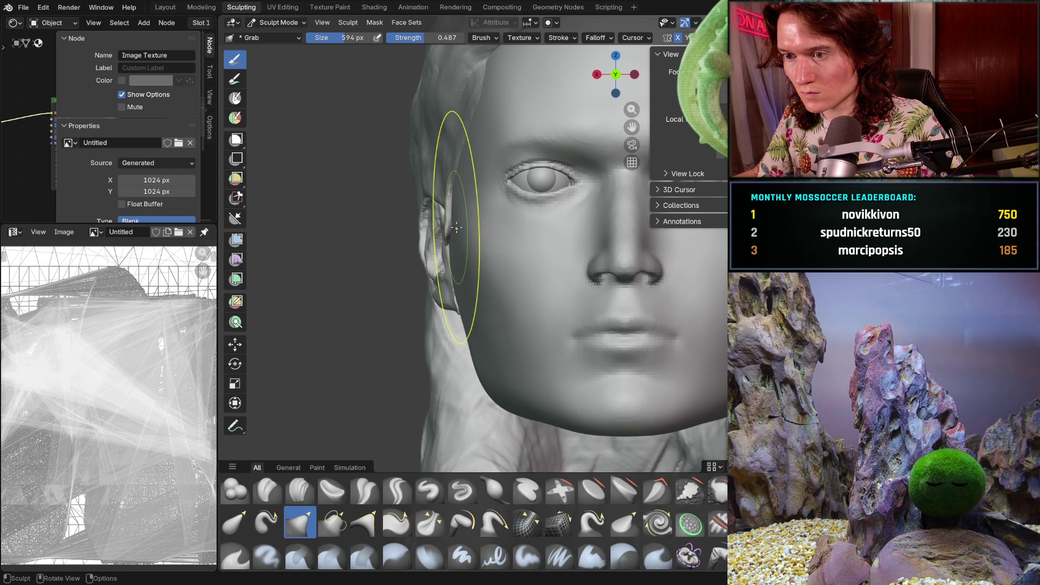
pyautogui.scroll(-5, 464, 211)
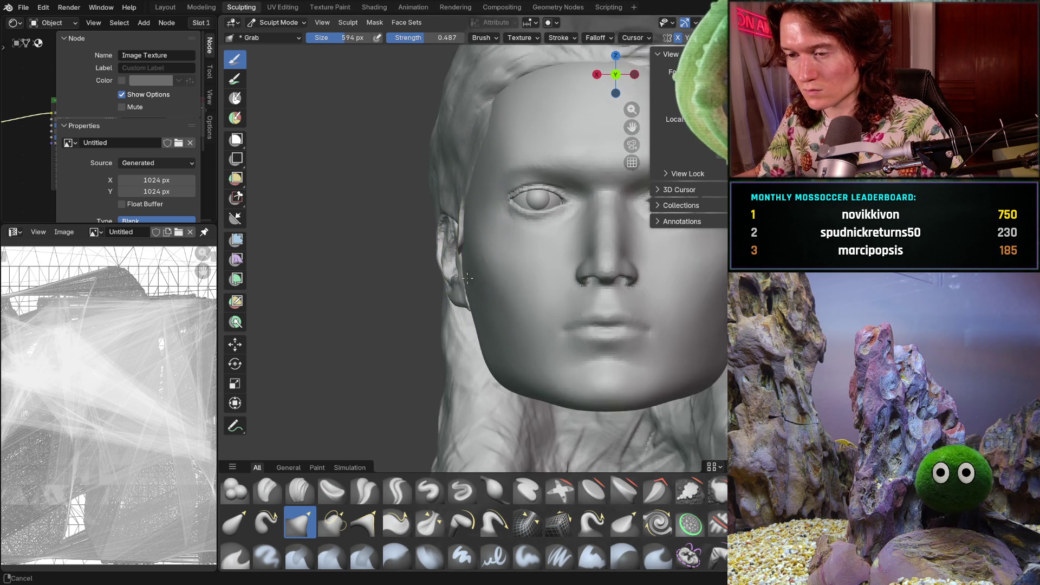
pyautogui.scroll(-2, 463, 211)
pyautogui.moveTo(464, 211)
pyautogui.mouseDown(button='middle')
pyautogui.moveTo(563, 275)
pyautogui.moveTo(441, 290)
pyautogui.moveTo(443, 257)
pyautogui.moveTo(430, 255)
pyautogui.moveTo(444, 303)
pyautogui.moveTo(464, 325)
pyautogui.mouseUp(button='middle')
pyautogui.scroll(6, 443, 257)
pyautogui.moveTo(395, 303)
pyautogui.mouseDown()
pyautogui.moveTo(395, 292)
pyautogui.moveTo(440, 329)
pyautogui.moveTo(430, 336)
pyautogui.mouseUp()
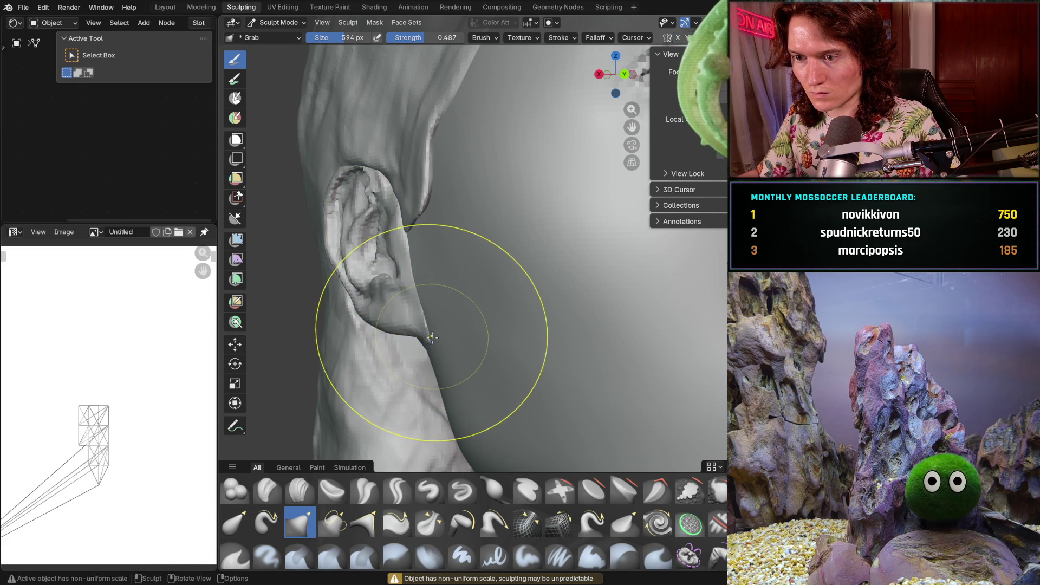
# Make the head the active sculpt object and grab-reshape the ear region and adjacent cheek
pyautogui.moveTo(430, 336)
pyautogui.mouseDown(button='middle')
pyautogui.moveTo(443, 310)
pyautogui.moveTo(502, 301)
pyautogui.moveTo(439, 276)
pyautogui.moveTo(415, 171)
pyautogui.mouseUp(button='middle')
pyautogui.hotkey('alt', 'q')
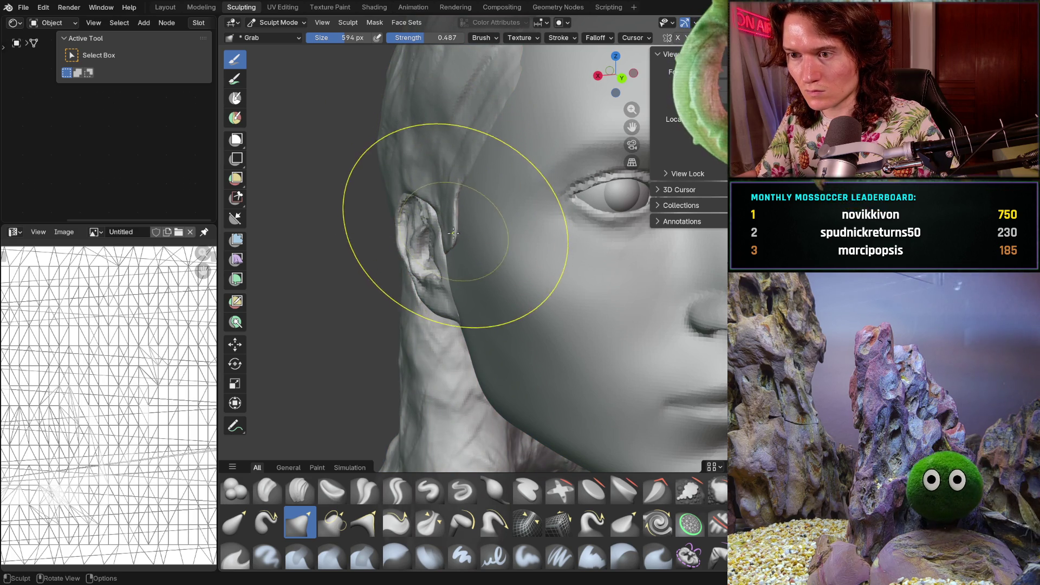
pyautogui.moveTo(456, 233)
pyautogui.mouseDown(button='middle')
pyautogui.moveTo(428, 234)
pyautogui.moveTo(446, 237)
pyautogui.mouseUp(button='middle')
pyautogui.moveTo(382, 222); pyautogui.dragTo(346, 208)
pyautogui.moveTo(442, 224); pyautogui.dragTo(465, 225)
pyautogui.moveTo(464, 226); pyautogui.dragTo(352, 237, button='middle')
pyautogui.moveTo(441, 242)
pyautogui.mouseDown(button='middle')
pyautogui.moveTo(414, 223)
pyautogui.moveTo(515, 242)
pyautogui.moveTo(450, 225)
pyautogui.mouseUp(button='middle')
pyautogui.scroll(3, 414, 223)
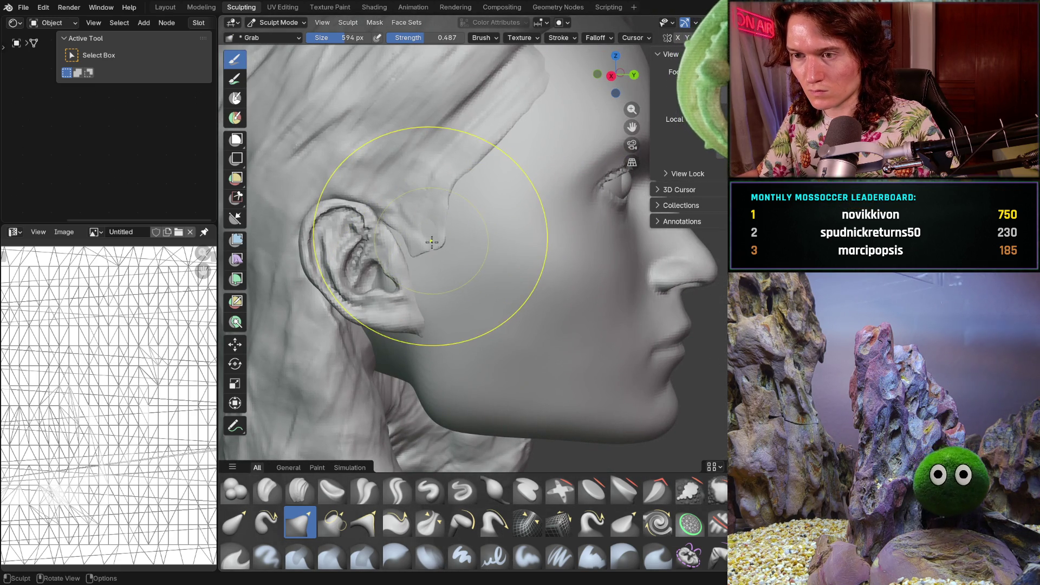
pyautogui.scroll(2, 406, 174)
pyautogui.moveTo(406, 174); pyautogui.dragTo(506, 260, button='middle')
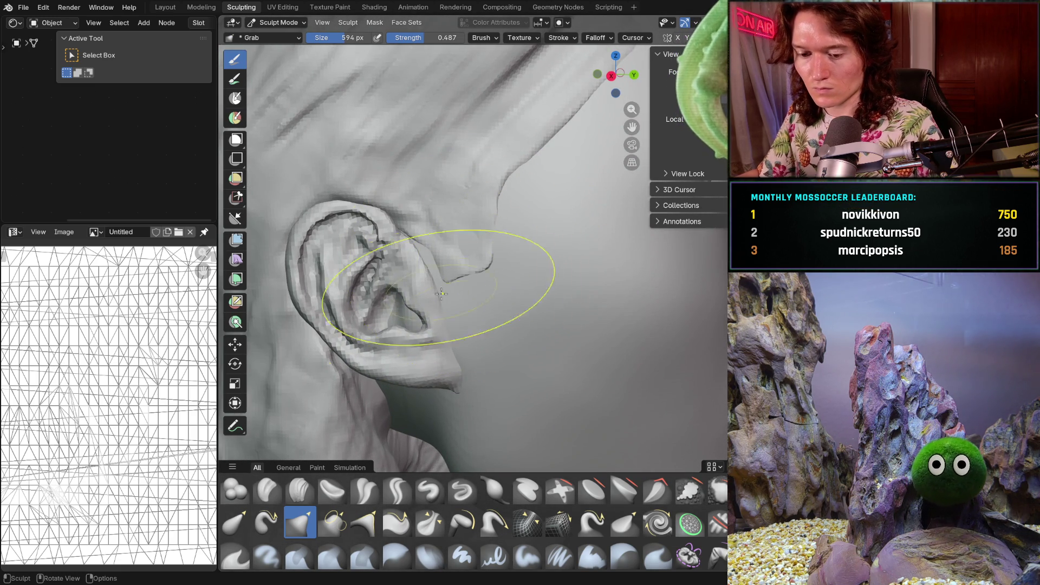
pyautogui.click(300, 490)
# Set the Clay Strips brush to 98 px and build up the edge behind the ear with short strokes
pyautogui.press('f')
pyautogui.click(397, 281)
pyautogui.moveTo(459, 232); pyautogui.dragTo(461, 232)
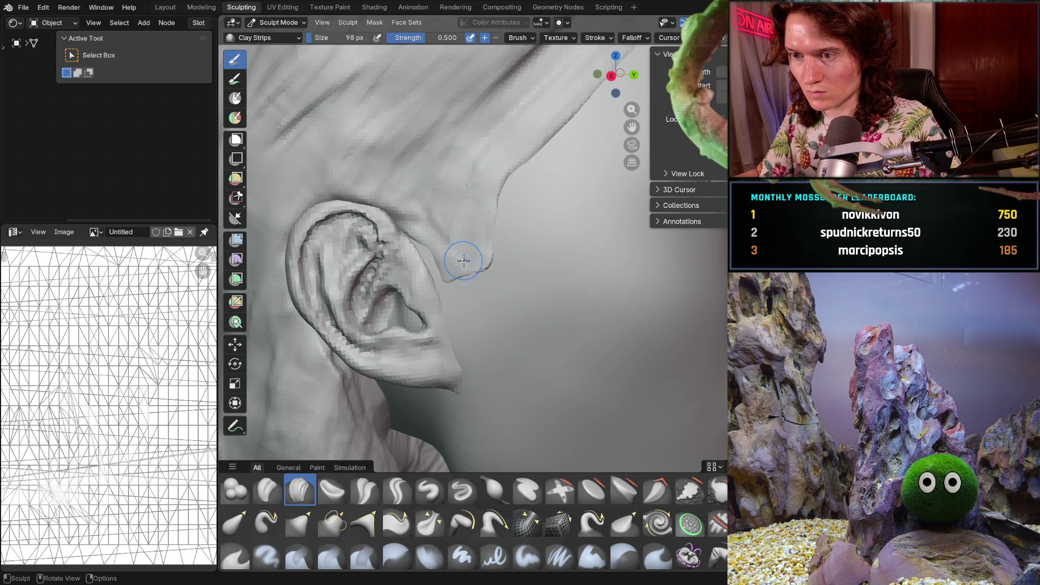
pyautogui.moveTo(444, 268)
pyautogui.mouseDown()
pyautogui.moveTo(456, 262)
pyautogui.moveTo(439, 238)
pyautogui.moveTo(428, 243)
pyautogui.mouseUp()
pyautogui.moveTo(429, 241)
pyautogui.mouseDown()
pyautogui.moveTo(424, 225)
pyautogui.moveTo(448, 249)
pyautogui.mouseUp()
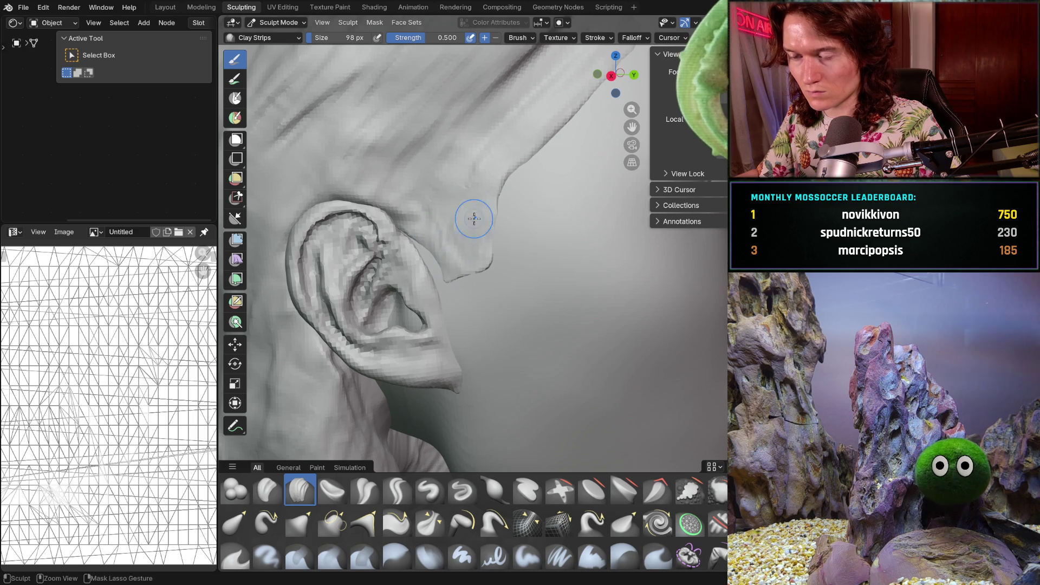
pyautogui.scroll(-5, 472, 203)
pyautogui.moveTo(539, 275)
pyautogui.mouseDown(button='middle')
pyautogui.moveTo(510, 255)
pyautogui.moveTo(456, 294)
pyautogui.moveTo(485, 263)
pyautogui.moveTo(470, 218)
pyautogui.mouseUp(button='middle')
pyautogui.scroll(5, 485, 262)
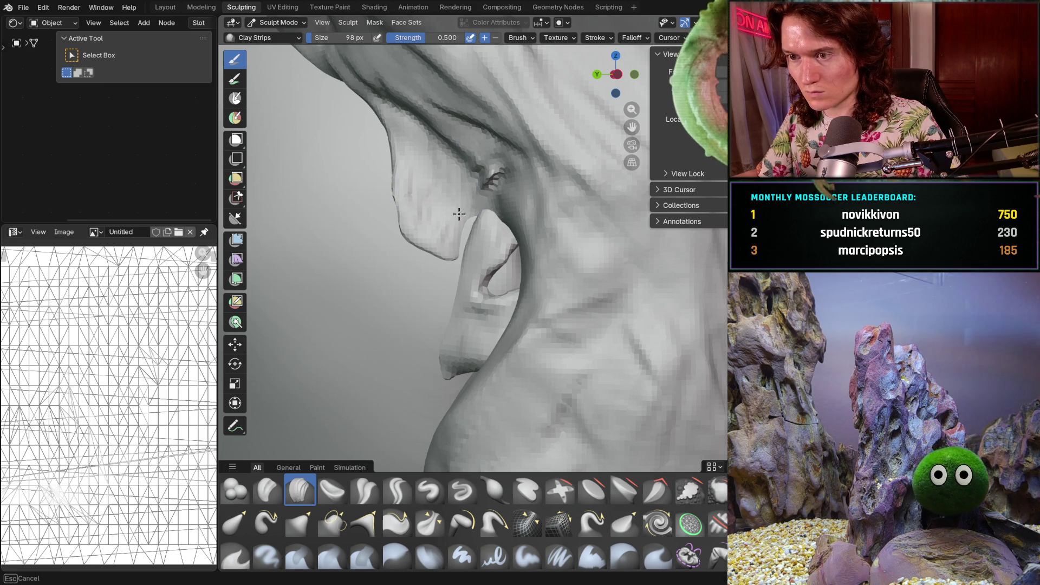
pyautogui.moveTo(460, 216); pyautogui.dragTo(466, 225, button='middle')
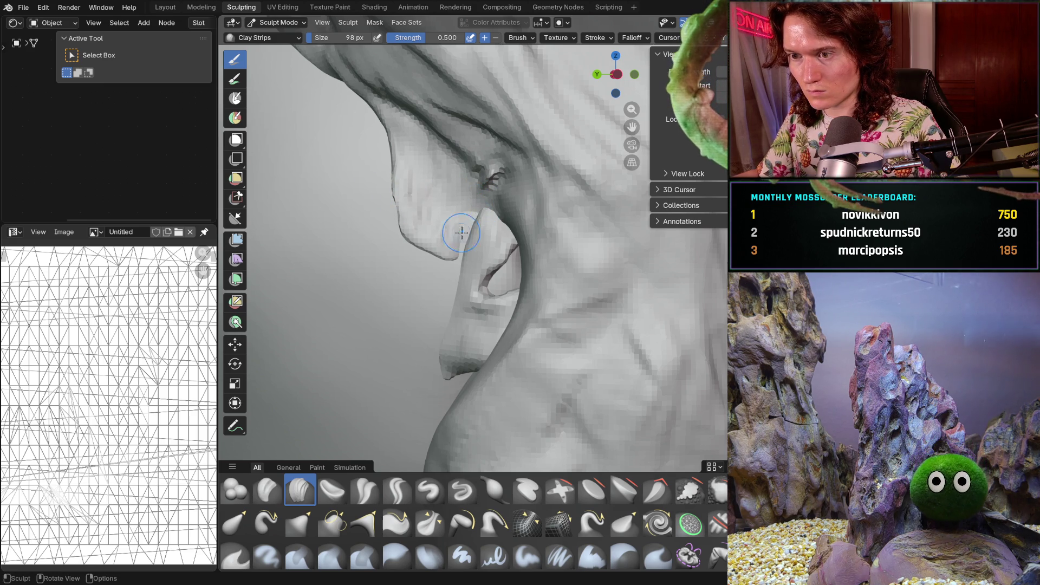
# With the Grab brush, pull the ear lobe edge down and to the right into shape
pyautogui.press('g')
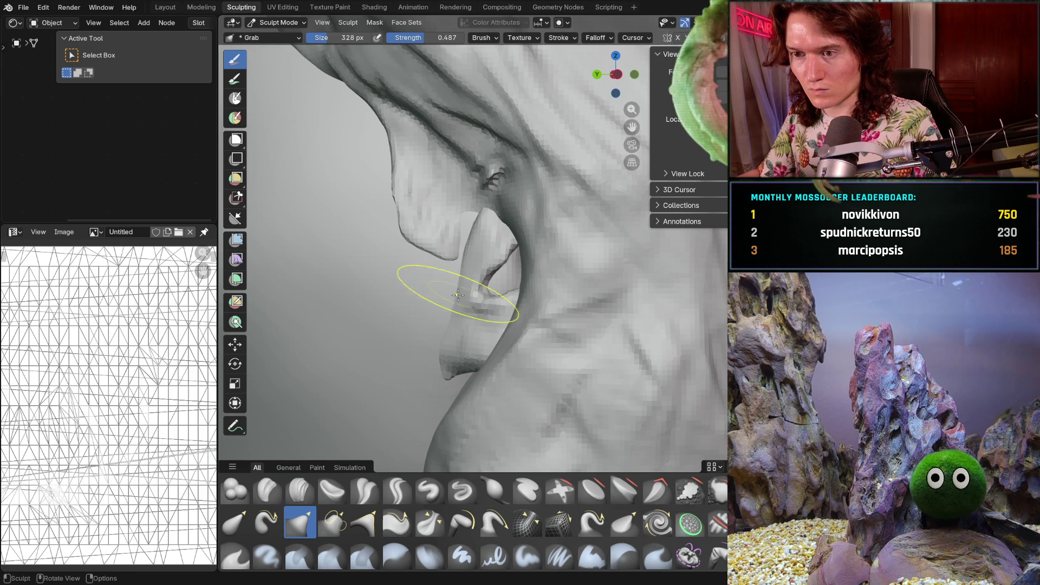
pyautogui.moveTo(397, 230); pyautogui.dragTo(372, 199)
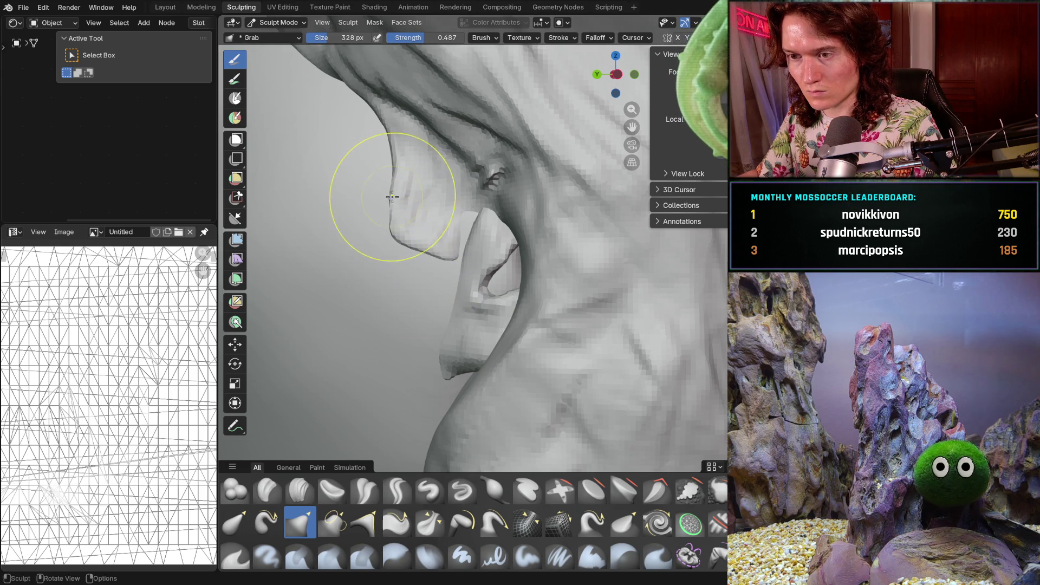
pyautogui.moveTo(470, 197)
pyautogui.mouseDown()
pyautogui.moveTo(461, 238)
pyautogui.moveTo(464, 229)
pyautogui.mouseUp()
pyautogui.moveTo(495, 179); pyautogui.dragTo(498, 175)
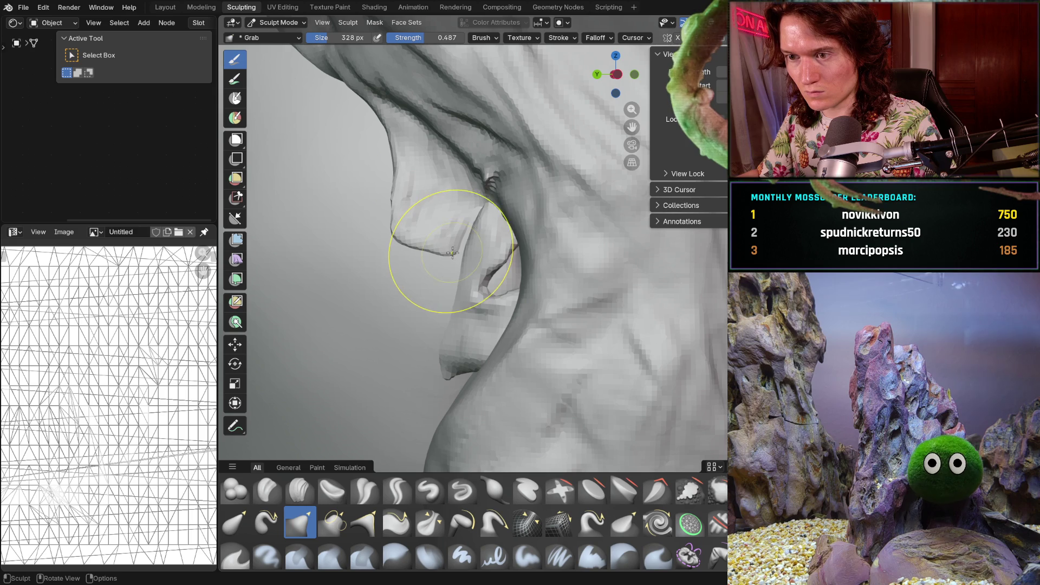
pyautogui.scroll(-6, 466, 228)
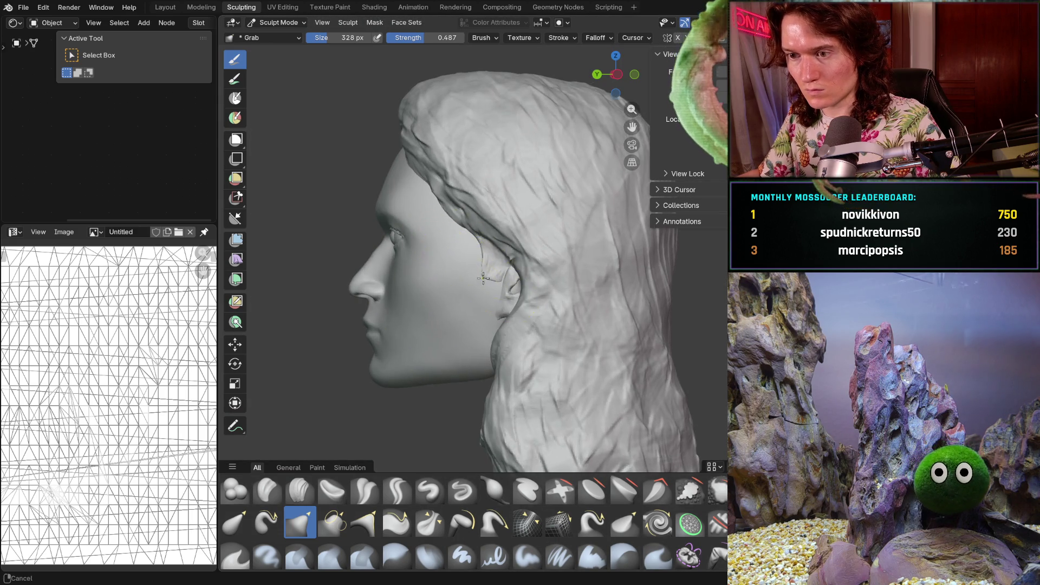
pyautogui.keyDown('ctrl'); pyautogui.moveTo(485, 283); pyautogui.dragTo(473, 251, button='middle'); pyautogui.keyUp('ctrl')
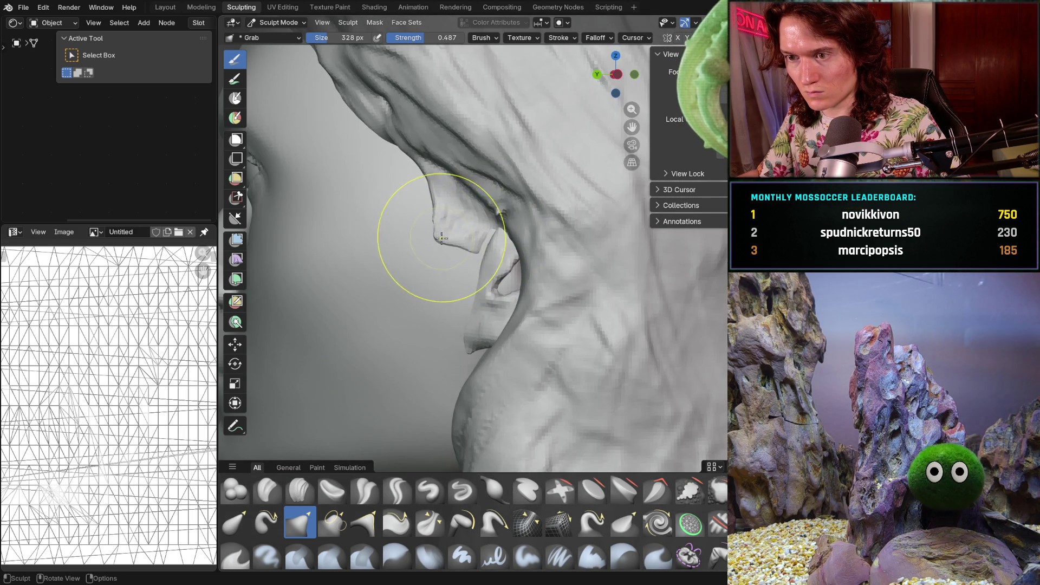
pyautogui.moveTo(442, 199)
pyautogui.mouseDown()
pyautogui.moveTo(476, 254)
pyautogui.moveTo(439, 234)
pyautogui.moveTo(483, 214)
pyautogui.moveTo(477, 244)
pyautogui.mouseUp()
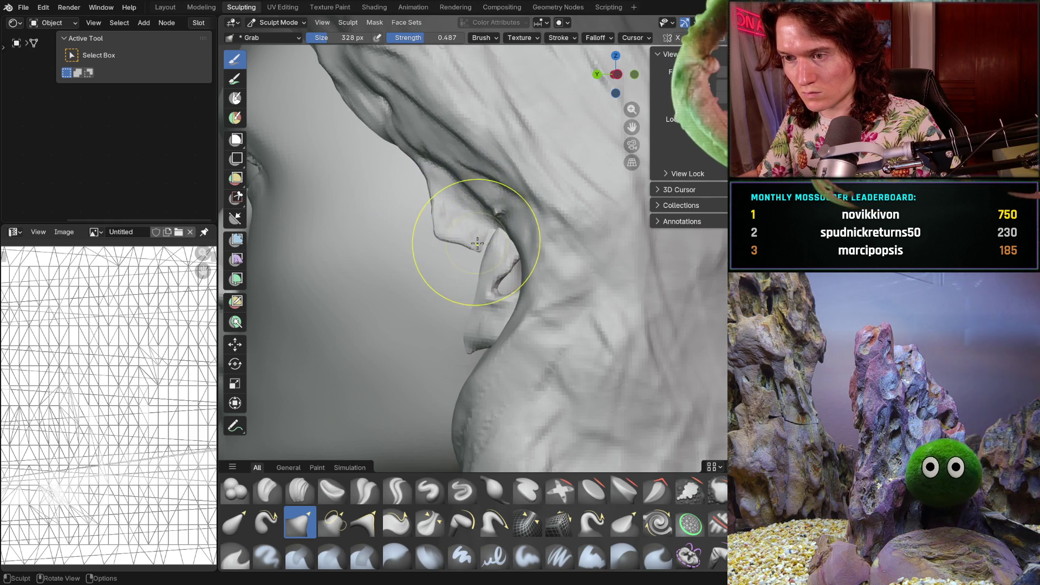
# Grab-reshape the ear again, then check the head from profile and front views
pyautogui.scroll(-6, 437, 229)
pyautogui.moveTo(372, 332)
pyautogui.mouseDown(button='middle')
pyautogui.moveTo(612, 301)
pyautogui.moveTo(547, 210)
pyautogui.mouseUp(button='middle')
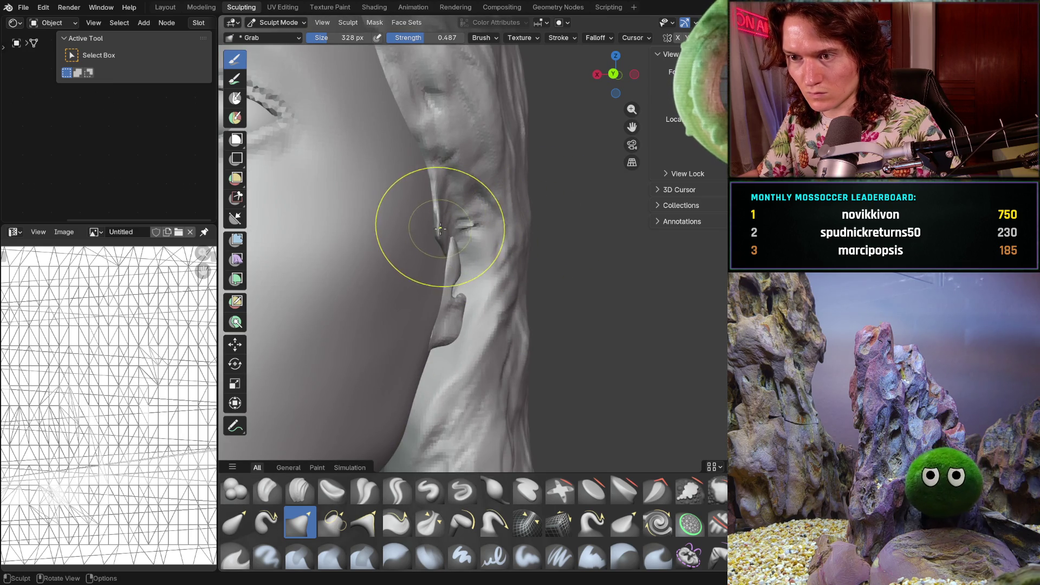
pyautogui.moveTo(430, 237); pyautogui.dragTo(434, 188)
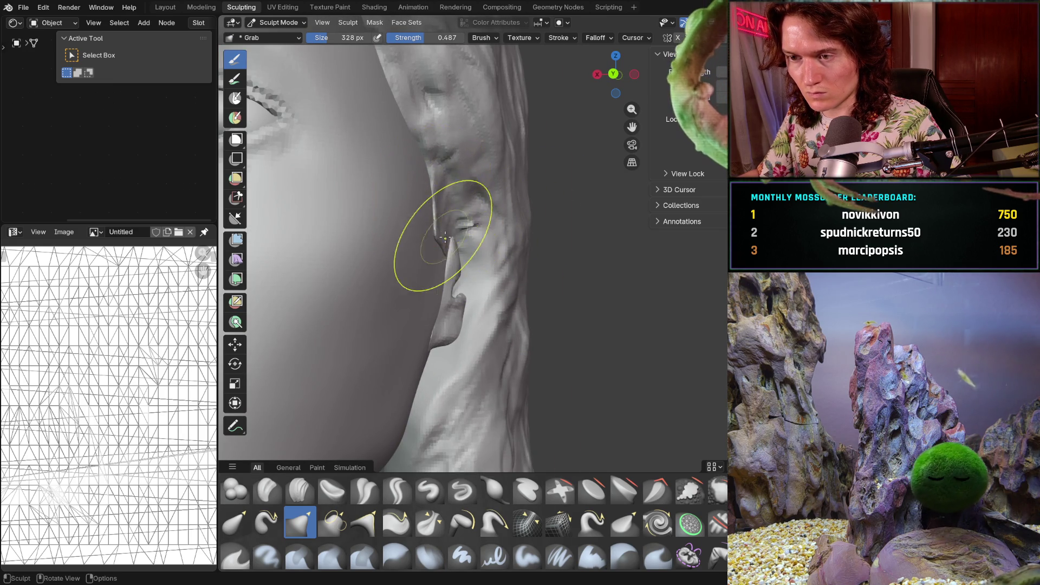
pyautogui.scroll(2, 434, 223)
pyautogui.moveTo(430, 221)
pyautogui.mouseDown(button='middle')
pyautogui.moveTo(393, 233)
pyautogui.moveTo(453, 187)
pyautogui.moveTo(556, 187)
pyautogui.mouseUp(button='middle')
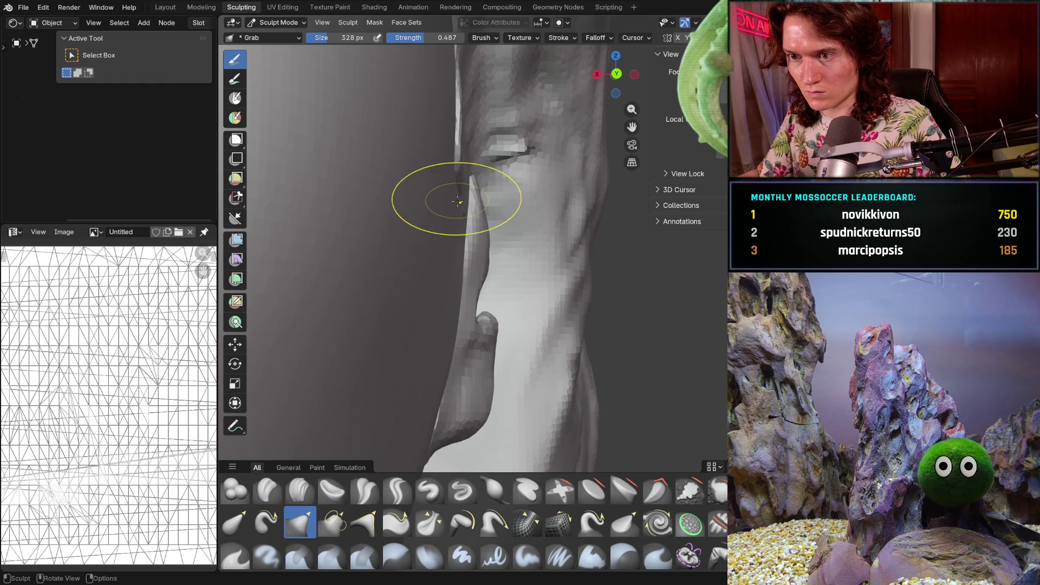
pyautogui.moveTo(452, 186)
pyautogui.mouseDown(button='middle')
pyautogui.moveTo(453, 221)
pyautogui.moveTo(515, 219)
pyautogui.moveTo(428, 240)
pyautogui.mouseUp(button='middle')
pyautogui.scroll(2, 459, 213)
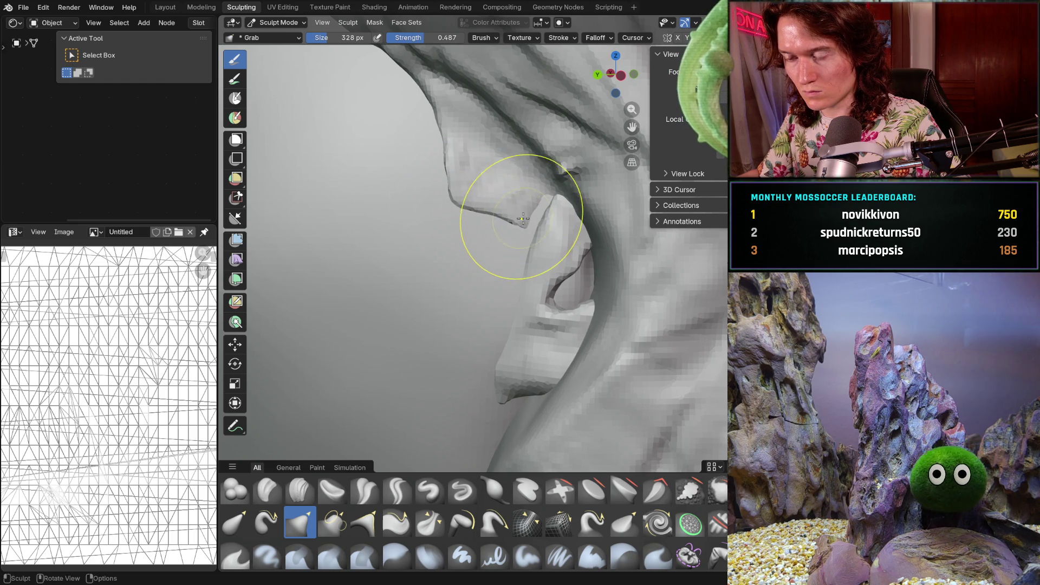
pyautogui.scroll(-5, 525, 221)
pyautogui.moveTo(525, 221)
pyautogui.mouseDown(button='middle')
pyautogui.moveTo(395, 301)
pyautogui.moveTo(649, 287)
pyautogui.moveTo(418, 306)
pyautogui.mouseUp(button='middle')
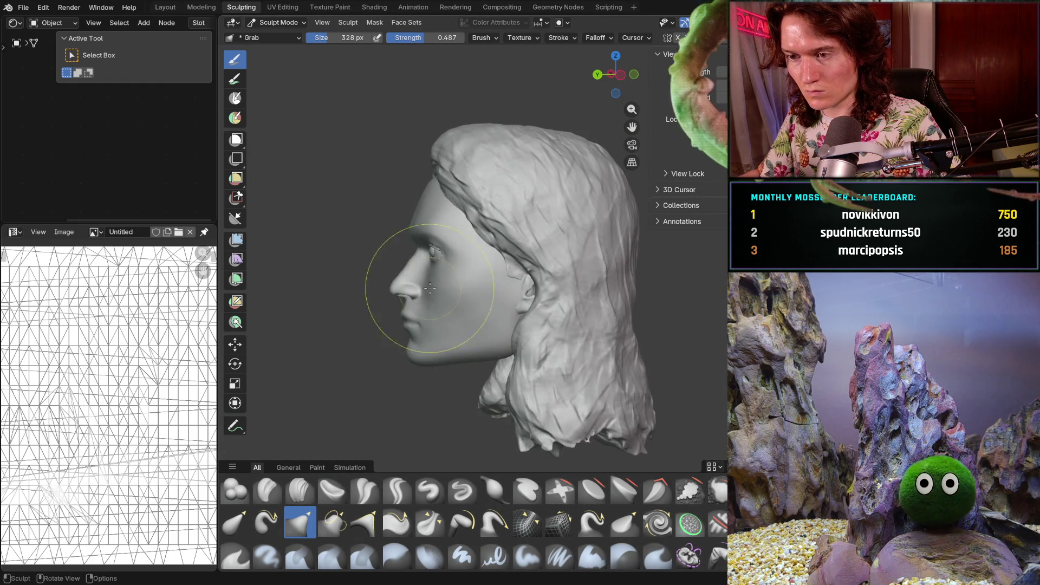
pyautogui.scroll(6, 496, 239)
pyautogui.scroll(-6, 506, 245)
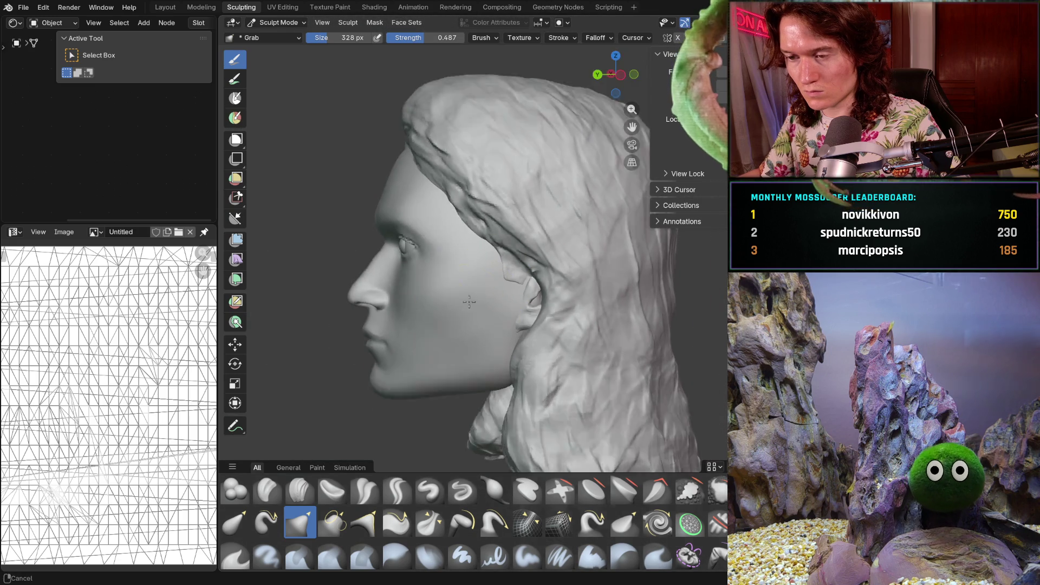
pyautogui.moveTo(488, 244)
pyautogui.mouseDown(button='middle')
pyautogui.moveTo(581, 309)
pyautogui.moveTo(553, 324)
pyautogui.moveTo(507, 302)
pyautogui.moveTo(602, 287)
pyautogui.mouseUp(button='middle')
pyautogui.scroll(5, 542, 337)
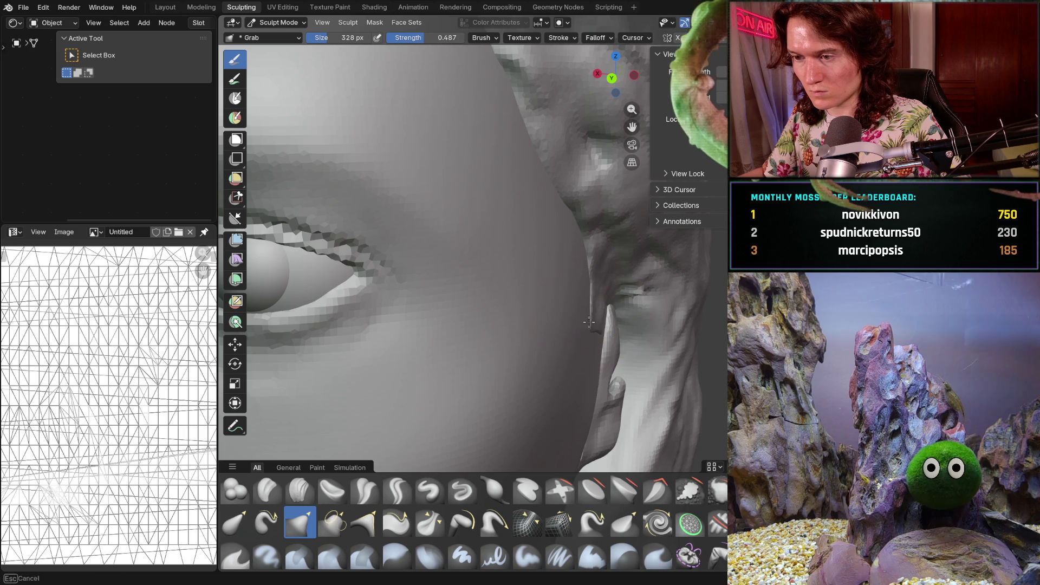
pyautogui.moveTo(471, 375)
pyautogui.mouseDown(button='middle')
pyautogui.moveTo(395, 348)
pyautogui.moveTo(434, 353)
pyautogui.mouseUp(button='middle')
pyautogui.moveTo(434, 352)
pyautogui.keyDown('ctrl'); pyautogui.mouseDown(button='middle')
pyautogui.moveTo(471, 340)
pyautogui.moveTo(485, 303)
pyautogui.moveTo(470, 376)
pyautogui.moveTo(463, 353)
pyautogui.moveTo(542, 325)
pyautogui.moveTo(559, 284)
pyautogui.moveTo(453, 309)
pyautogui.moveTo(439, 290)
pyautogui.moveTo(418, 337)
pyautogui.moveTo(446, 314)
pyautogui.moveTo(436, 336)
pyautogui.mouseUp(button='middle'); pyautogui.keyUp('ctrl')
# Switch to the Smooth brush and inspect the cheek, jaw, ear and neck from several angles
pyautogui.hotkey('shift', 's')
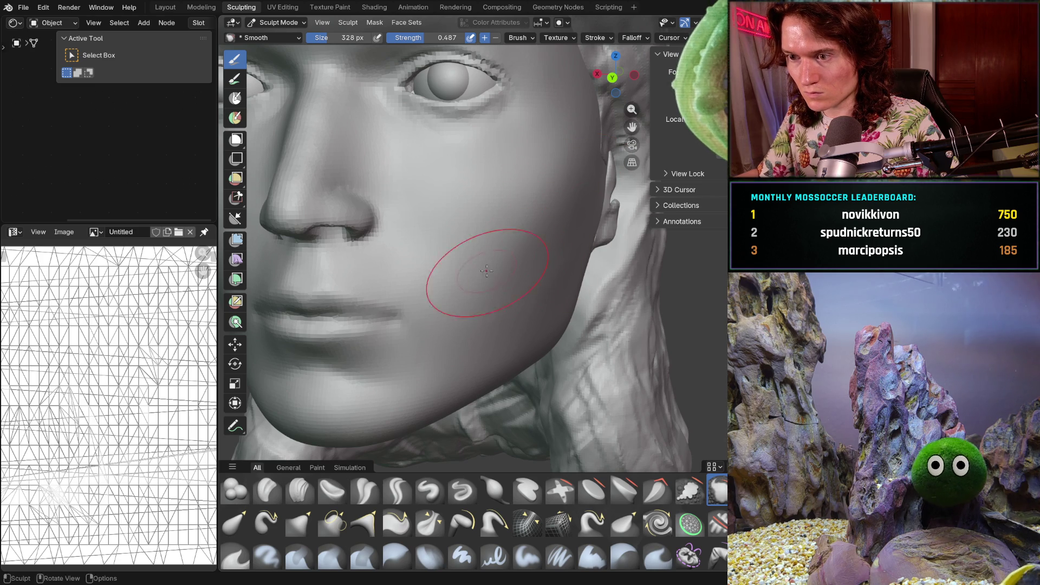
pyautogui.moveTo(479, 271); pyautogui.dragTo(520, 237, button='middle')
pyautogui.moveTo(500, 280); pyautogui.dragTo(476, 336, button='middle')
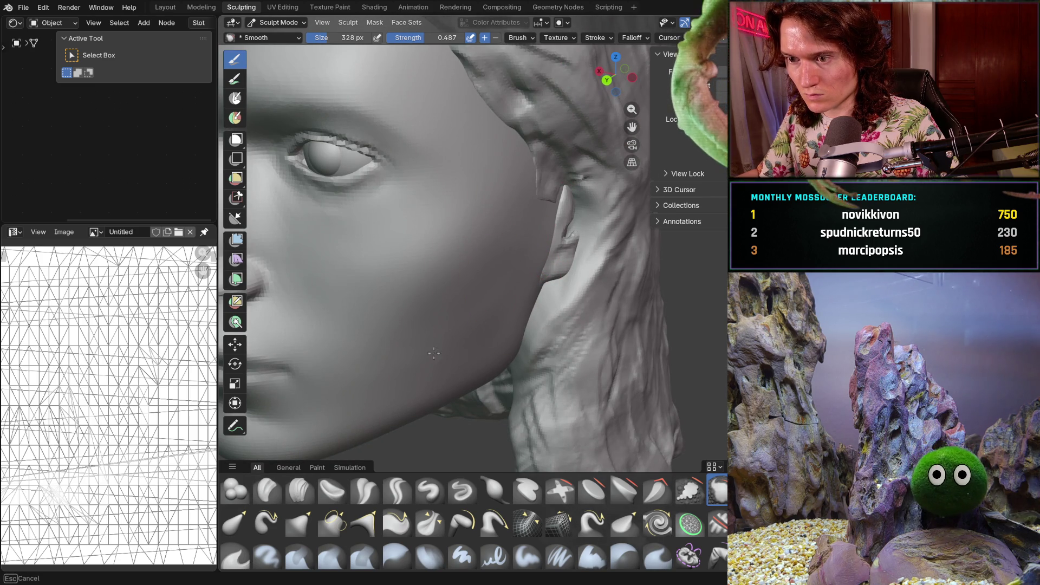
pyautogui.moveTo(406, 354)
pyautogui.mouseDown(button='middle')
pyautogui.moveTo(395, 271)
pyautogui.moveTo(486, 222)
pyautogui.mouseUp(button='middle')
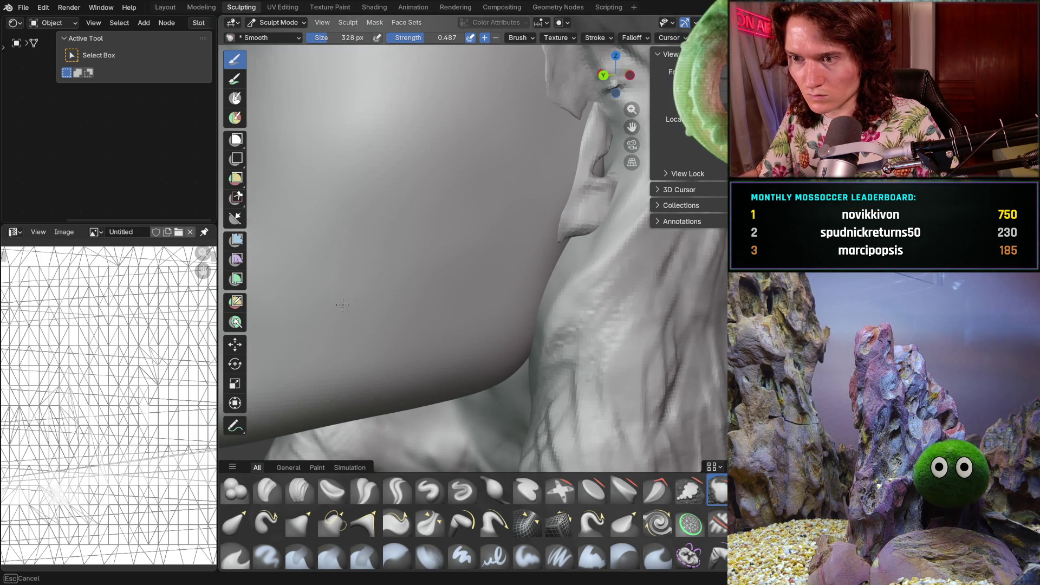
pyautogui.moveTo(390, 242); pyautogui.dragTo(493, 266, button='middle')
pyautogui.scroll(5, 494, 267)
pyautogui.moveTo(558, 239); pyautogui.dragTo(570, 317, button='middle')
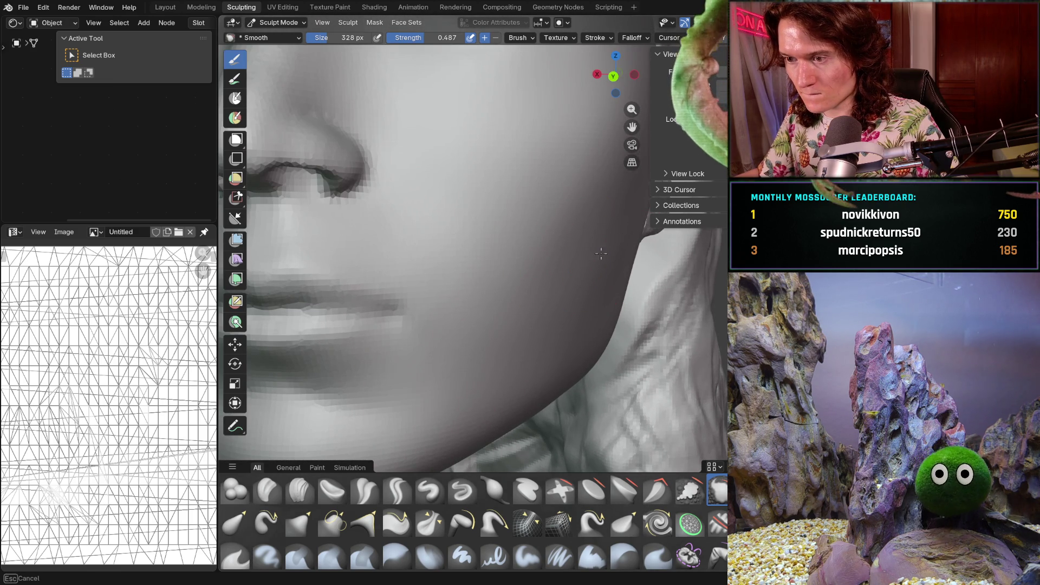
pyautogui.moveTo(618, 252); pyautogui.dragTo(532, 304, button='middle')
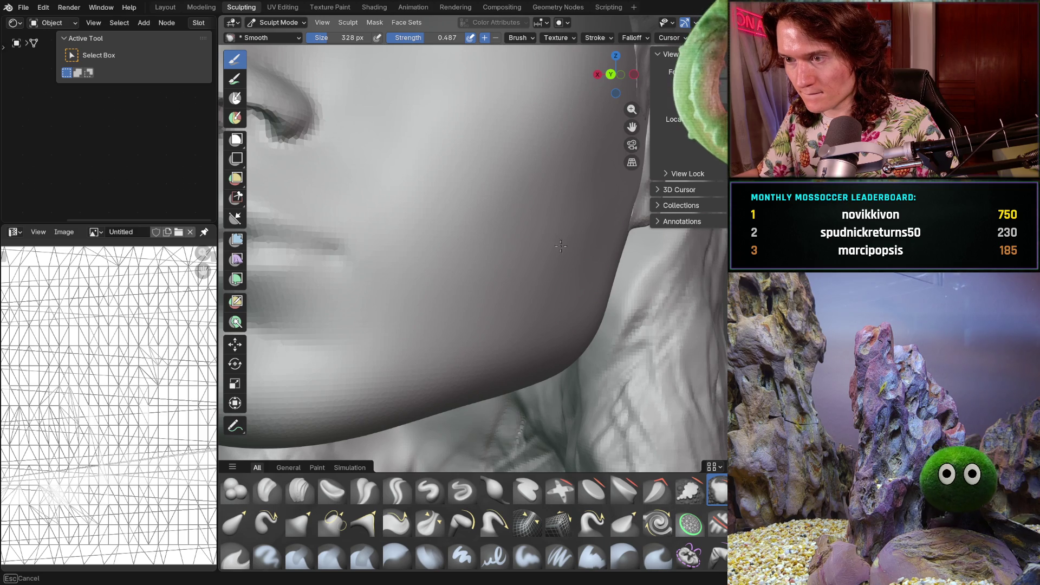
pyautogui.scroll(-5, 499, 278)
pyautogui.moveTo(430, 301)
pyautogui.mouseDown(button='middle')
pyautogui.moveTo(600, 287)
pyautogui.moveTo(509, 342)
pyautogui.moveTo(472, 325)
pyautogui.mouseUp(button='middle')
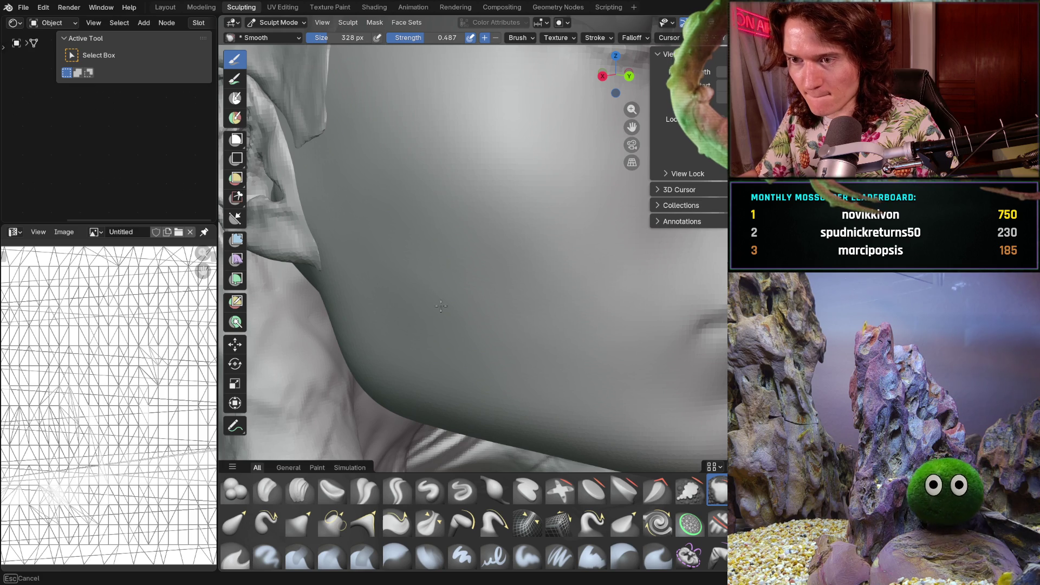
pyautogui.moveTo(394, 261); pyautogui.dragTo(553, 308, button='middle')
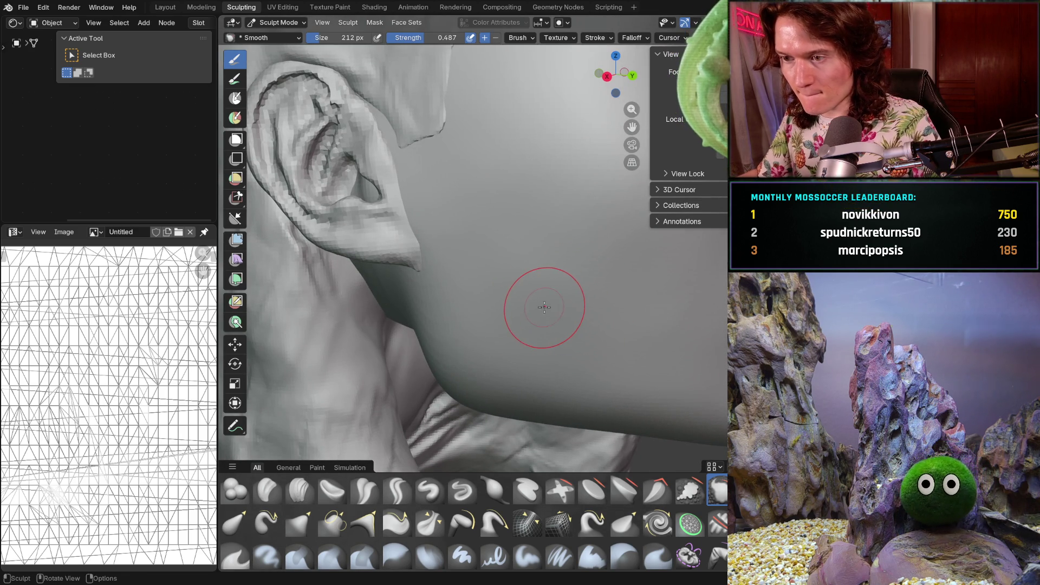
# Set the Smooth brush strength to 0.830 and cancel an accidental box mask
pyautogui.hotkey('shift', 'f')
pyautogui.click(568, 278)
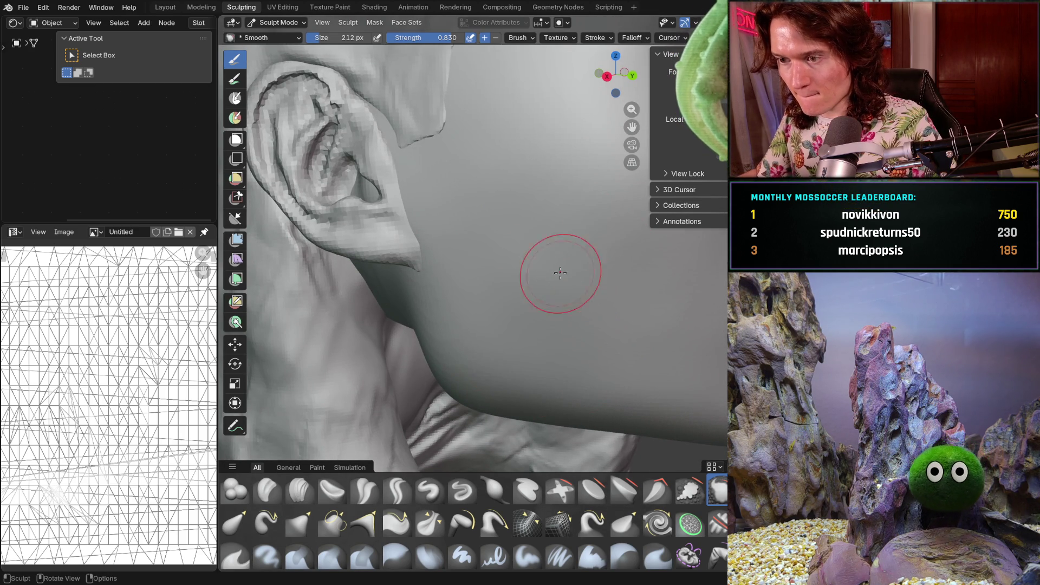
pyautogui.moveTo(547, 251)
pyautogui.mouseDown(button='middle')
pyautogui.moveTo(530, 225)
pyautogui.moveTo(504, 288)
pyautogui.mouseUp(button='middle')
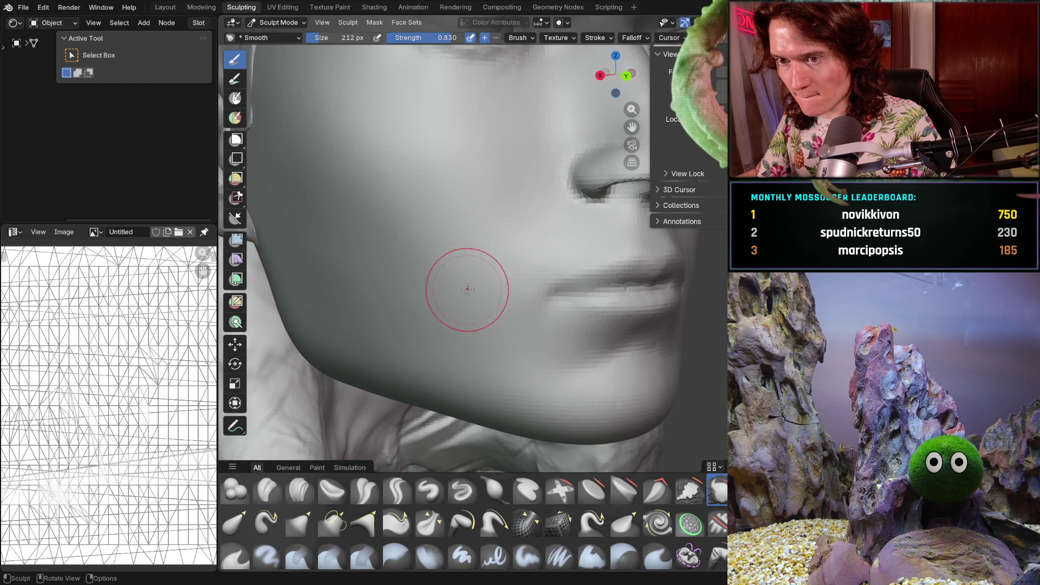
pyautogui.press('b')
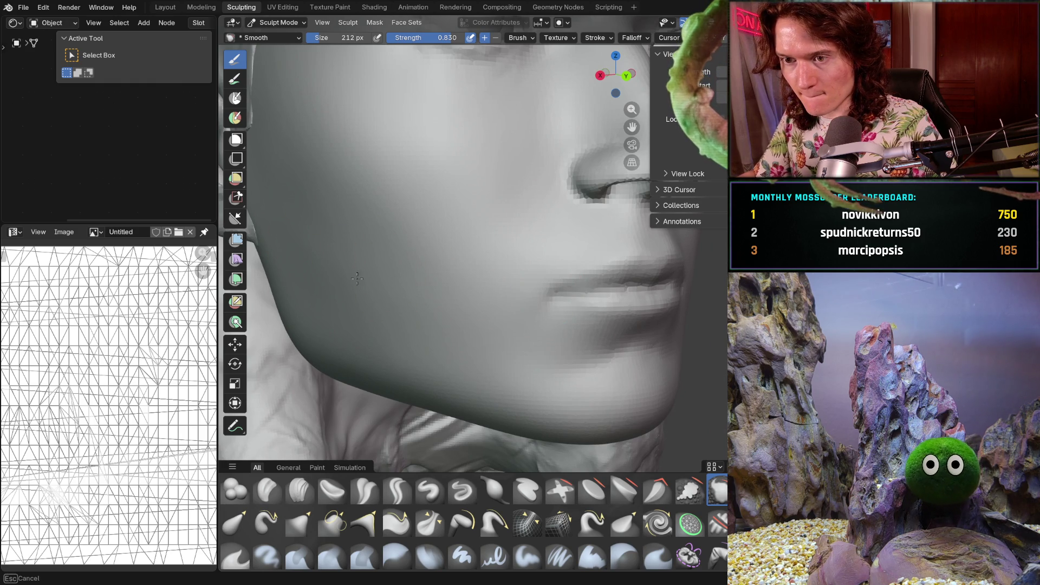
pyautogui.moveTo(289, 229); pyautogui.dragTo(424, 267, button='middle')
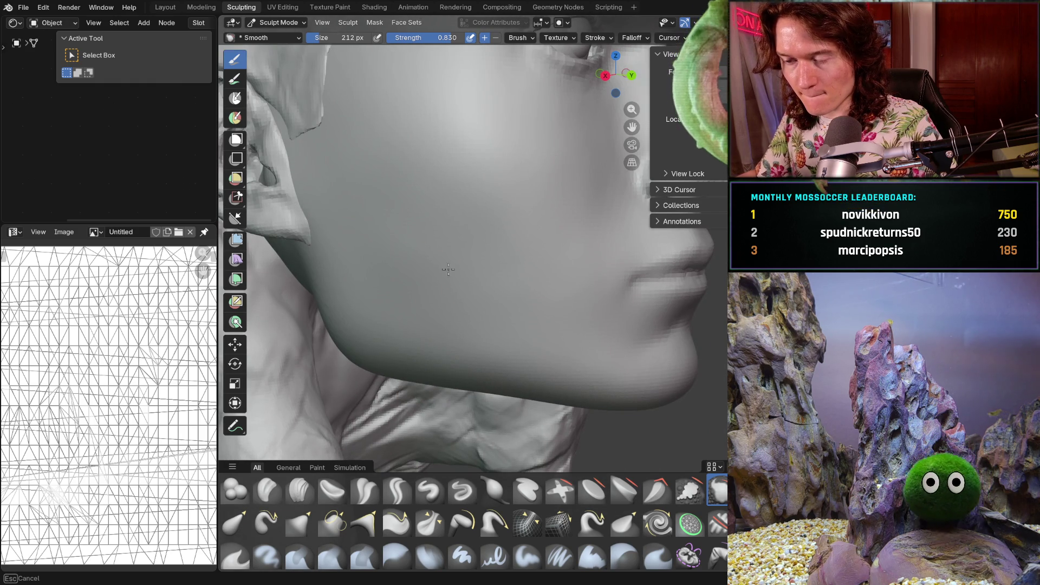
pyautogui.press('Escape')
pyautogui.moveTo(487, 295)
pyautogui.mouseDown(button='middle')
pyautogui.moveTo(395, 273)
pyautogui.moveTo(504, 283)
pyautogui.mouseUp(button='middle')
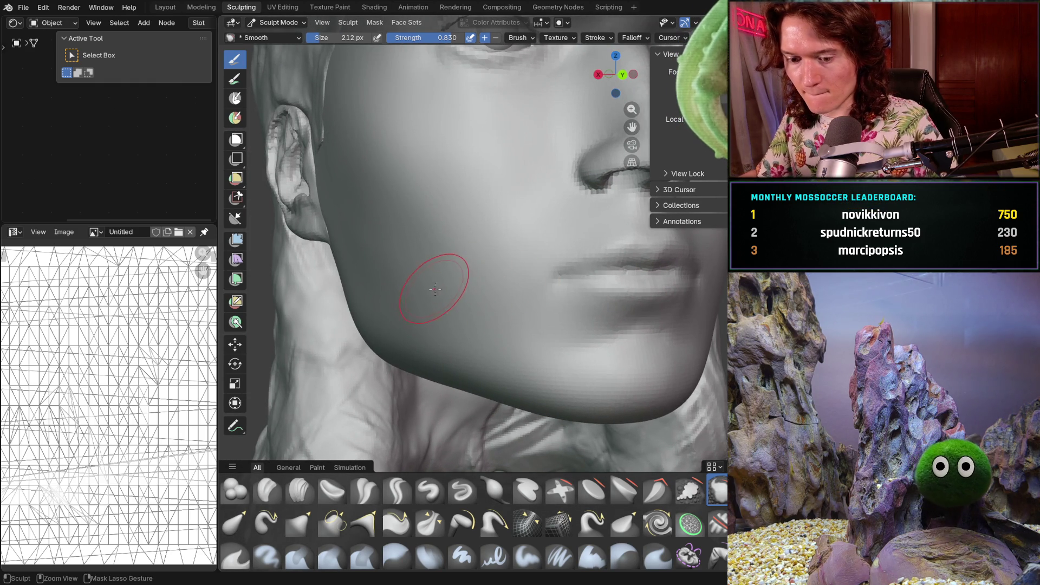
# Dismiss an accidental quit prompt and review the cheek and ear from profile angles
pyautogui.hotkey('ctrl', 'q')
pyautogui.click(588, 310)
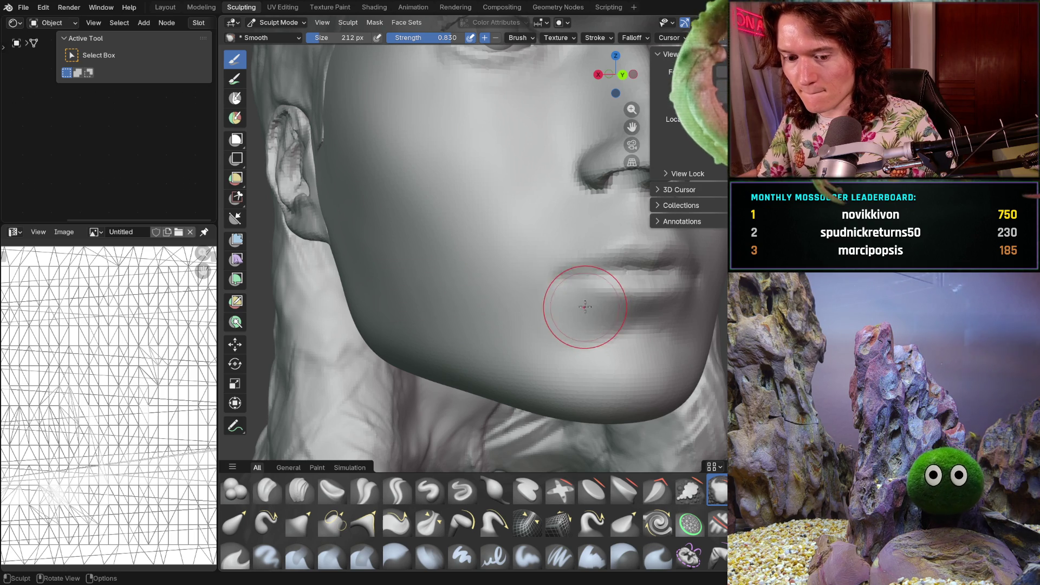
pyautogui.moveTo(365, 274)
pyautogui.mouseDown(button='middle')
pyautogui.moveTo(342, 279)
pyautogui.moveTo(413, 258)
pyautogui.mouseUp(button='middle')
pyautogui.scroll(3, 342, 279)
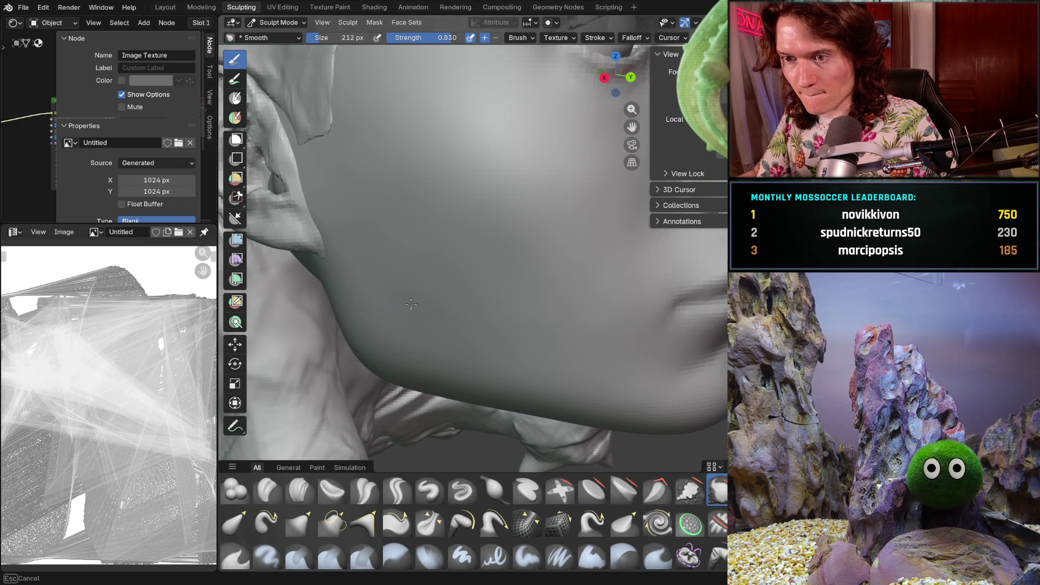
pyautogui.moveTo(464, 293); pyautogui.dragTo(456, 310, button='middle')
pyautogui.moveTo(477, 260); pyautogui.dragTo(456, 283, button='middle')
pyautogui.moveTo(400, 239); pyautogui.dragTo(410, 236, button='middle')
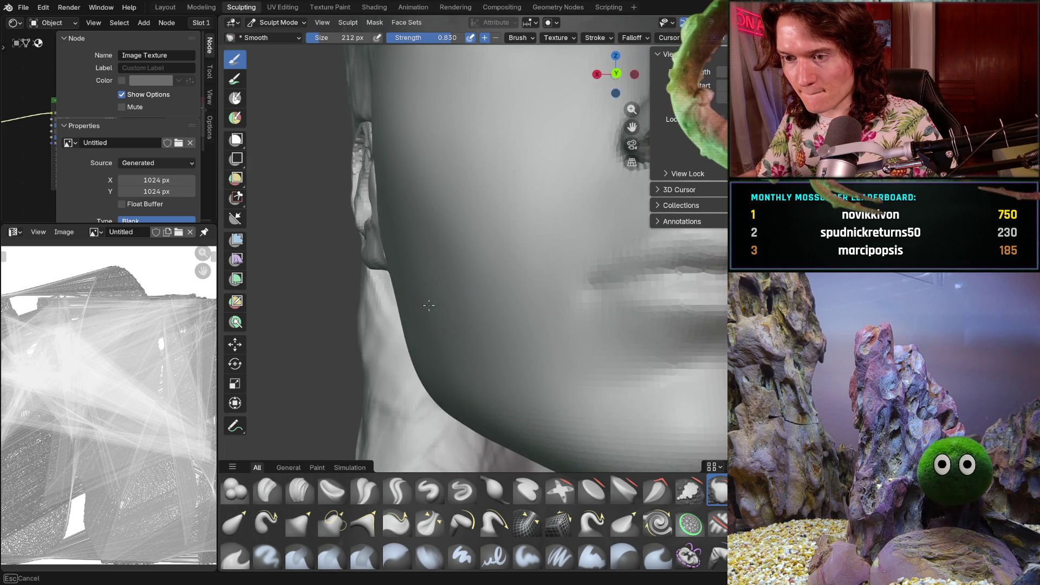
pyautogui.moveTo(599, 226)
pyautogui.mouseDown(button='middle')
pyautogui.moveTo(597, 316)
pyautogui.moveTo(648, 331)
pyautogui.moveTo(564, 353)
pyautogui.mouseUp(button='middle')
pyautogui.scroll(3, 565, 353)
# Set the Smooth brush size to 404 px and strength to 0.406
pyautogui.press('f')
pyautogui.click(478, 320)
pyautogui.hotkey('shift', 'f')
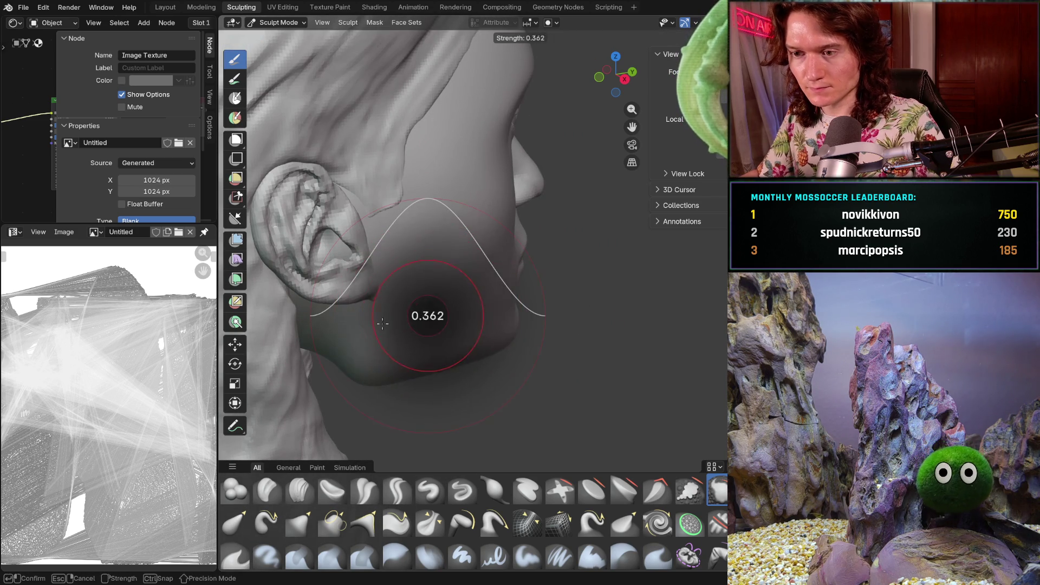
pyautogui.click(420, 317)
# Gently smooth the lower cheek and jaw, checking from frontal and three-quarter views
pyautogui.moveTo(379, 282)
pyautogui.mouseDown(button='middle')
pyautogui.moveTo(415, 256)
pyautogui.moveTo(403, 264)
pyautogui.mouseUp(button='middle')
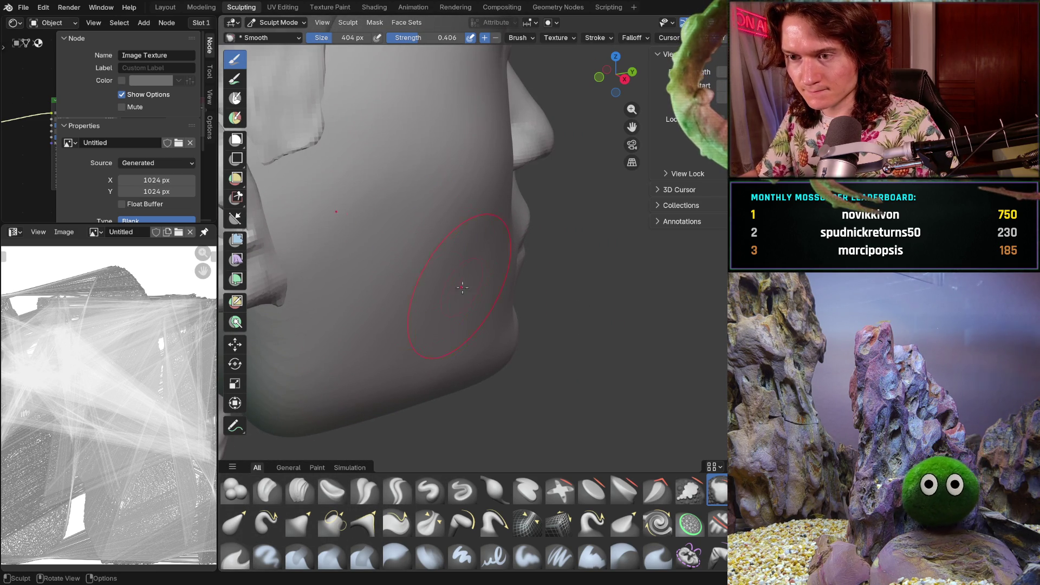
pyautogui.moveTo(448, 300); pyautogui.dragTo(397, 286, button='middle')
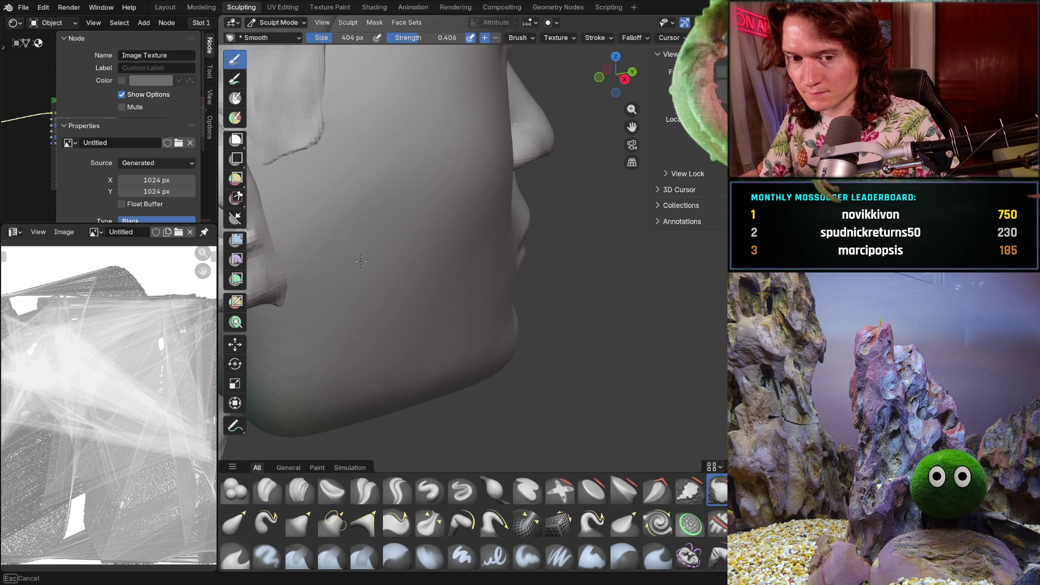
pyautogui.moveTo(428, 293)
pyautogui.mouseDown(button='middle')
pyautogui.moveTo(386, 299)
pyautogui.moveTo(386, 275)
pyautogui.mouseUp(button='middle')
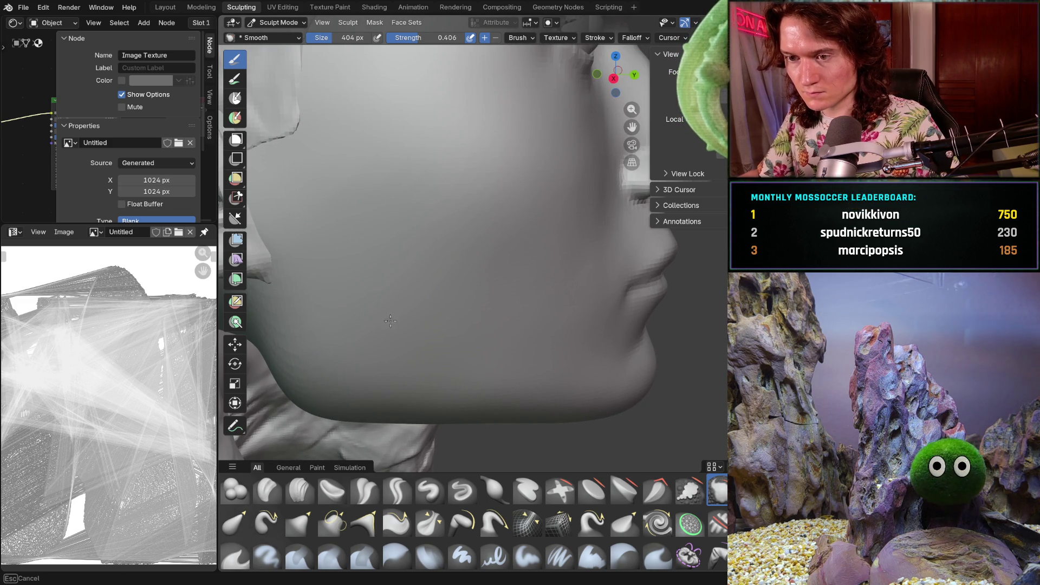
pyautogui.moveTo(406, 282)
pyautogui.mouseDown(button='middle')
pyautogui.moveTo(473, 326)
pyautogui.moveTo(363, 283)
pyautogui.moveTo(348, 329)
pyautogui.mouseUp(button='middle')
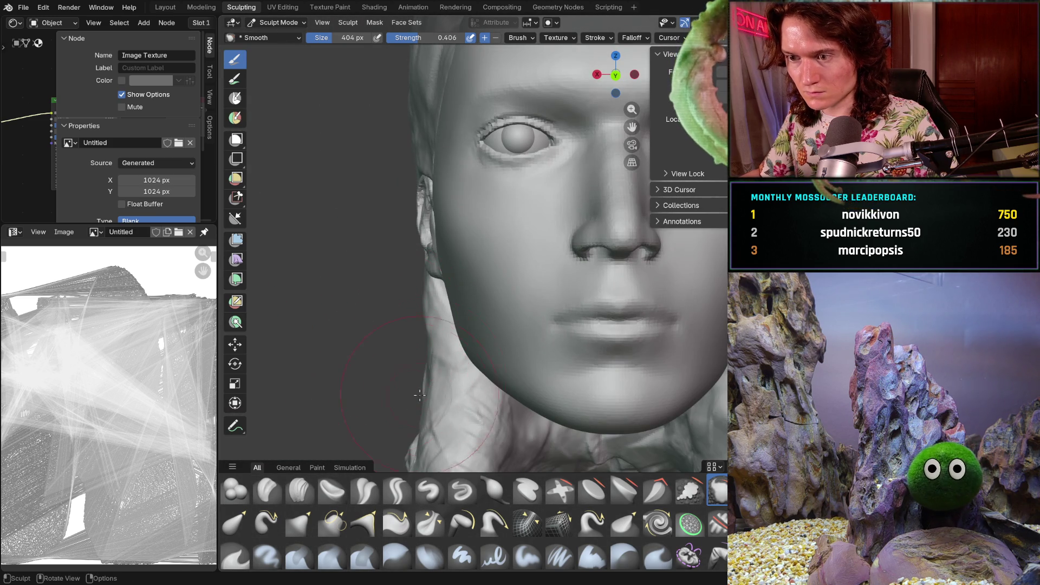
pyautogui.scroll(-5, 417, 401)
pyautogui.moveTo(383, 375)
pyautogui.mouseDown(button='middle')
pyautogui.moveTo(455, 379)
pyautogui.moveTo(505, 365)
pyautogui.mouseUp(button='middle')
pyautogui.scroll(-2, 381, 417)
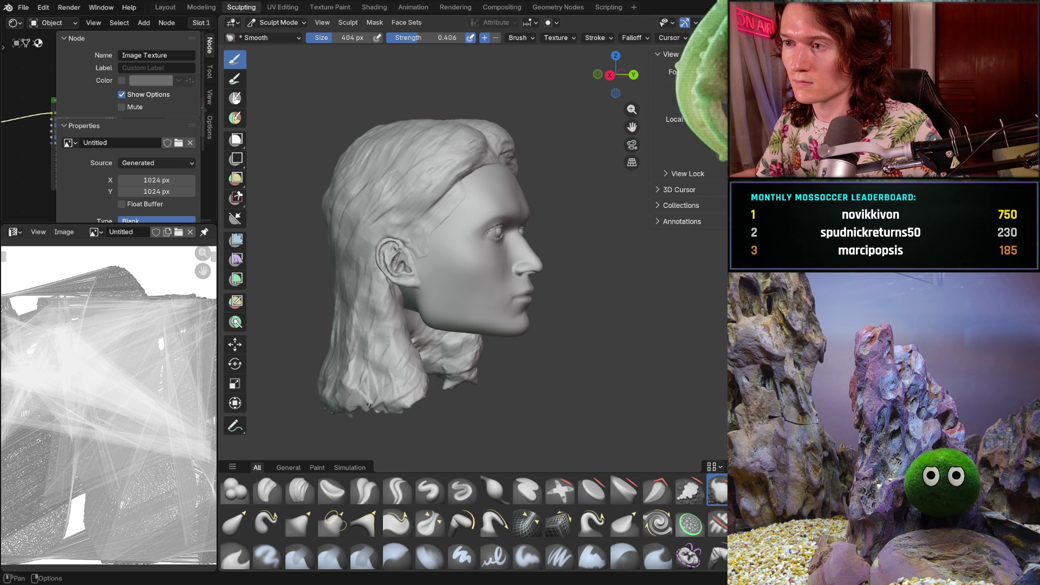
pyautogui.hotkey('shift', 'alt', 'z')
pyautogui.moveTo(649, 238); pyautogui.dragTo(637, 200, button='middle')
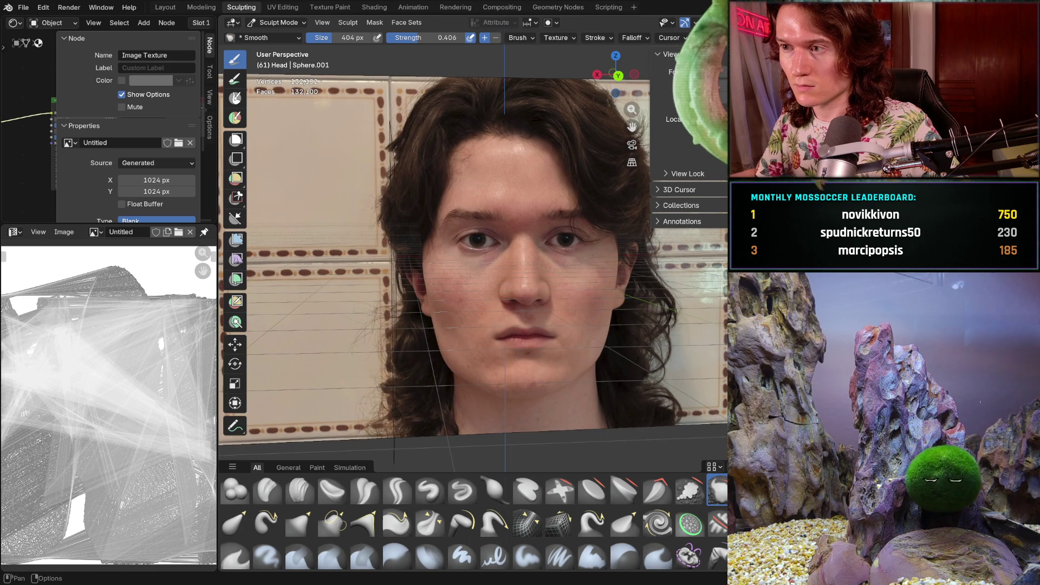
pyautogui.hotkey('shift', 'alt', 'z')
pyautogui.moveTo(480, 263)
pyautogui.mouseDown(button='middle')
pyautogui.moveTo(457, 304)
pyautogui.moveTo(488, 271)
pyautogui.mouseUp(button='middle')
pyautogui.scroll(-3, 473, 261)
pyautogui.scroll(5, 487, 271)
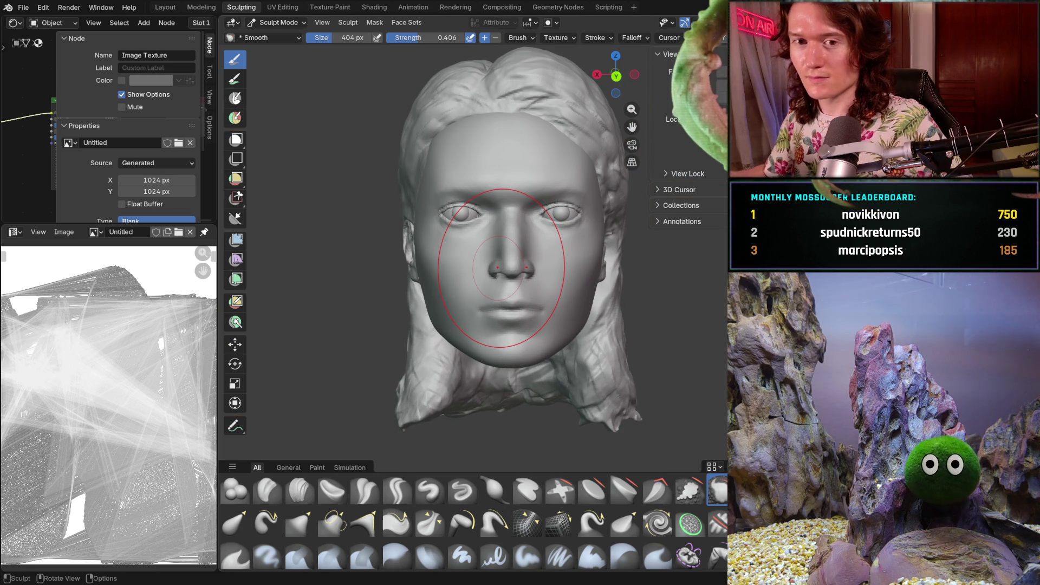
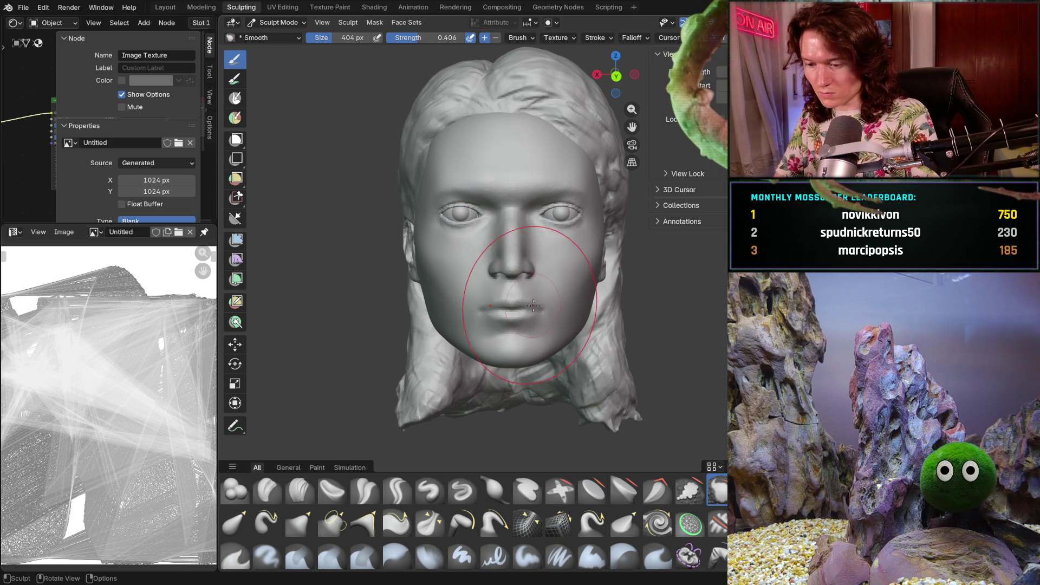
# Orbit around the haired head to inspect it from the sides
pyautogui.moveTo(477, 233)
pyautogui.mouseDown(button='middle')
pyautogui.moveTo(540, 308)
pyautogui.moveTo(499, 246)
pyautogui.moveTo(588, 261)
pyautogui.moveTo(466, 271)
pyautogui.moveTo(488, 268)
pyautogui.mouseUp(button='middle')
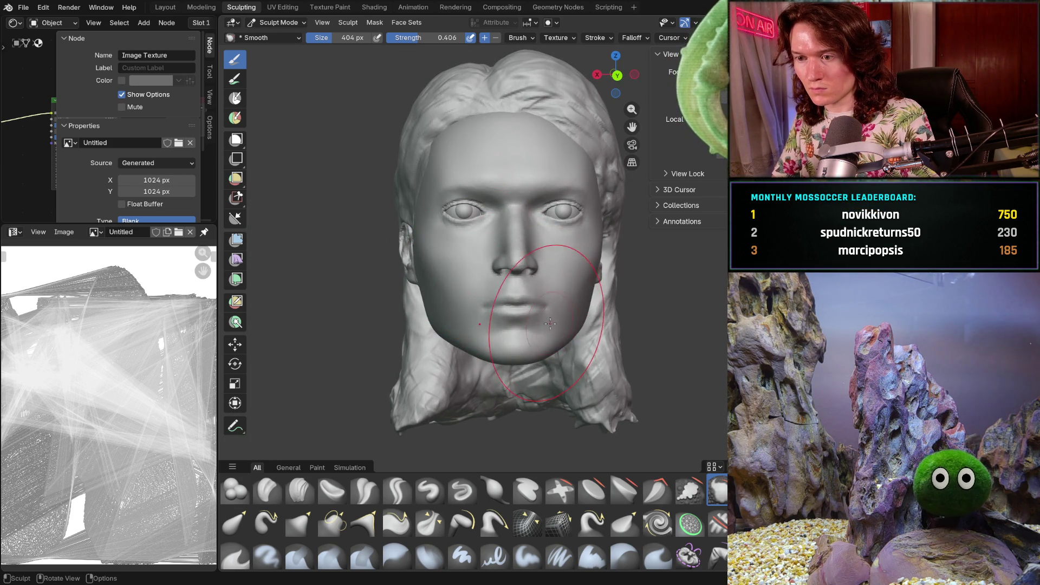
pyautogui.moveTo(520, 307); pyautogui.dragTo(509, 295, button='middle')
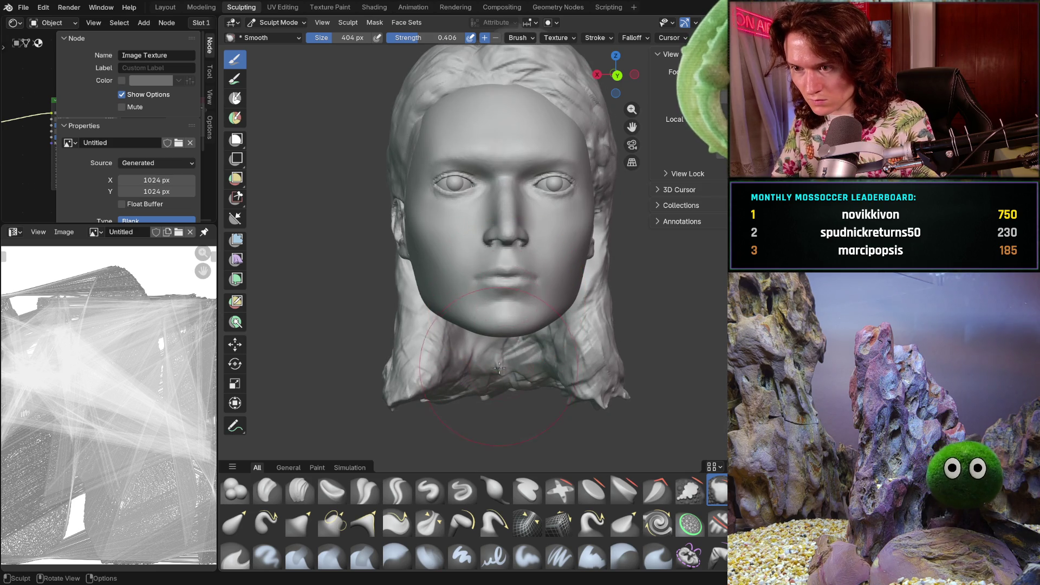
pyautogui.scroll(2, 504, 315)
pyautogui.scroll(-3, 489, 351)
pyautogui.moveTo(488, 350)
pyautogui.mouseDown(button='middle')
pyautogui.moveTo(481, 344)
pyautogui.moveTo(472, 388)
pyautogui.moveTo(523, 328)
pyautogui.moveTo(505, 280)
pyautogui.mouseUp(button='middle')
pyautogui.scroll(3, 523, 328)
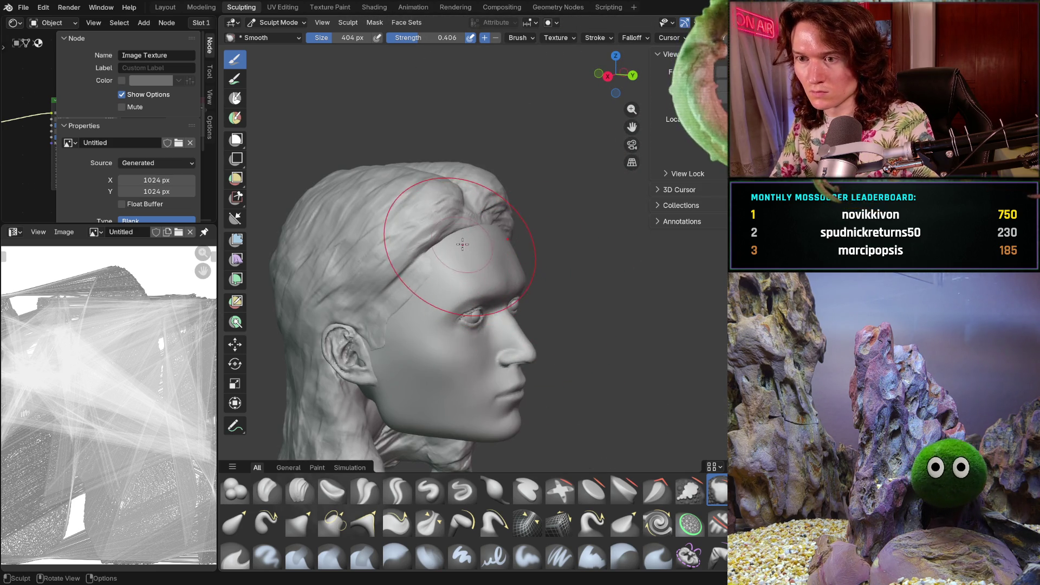
pyautogui.moveTo(442, 282); pyautogui.dragTo(483, 352, button='middle')
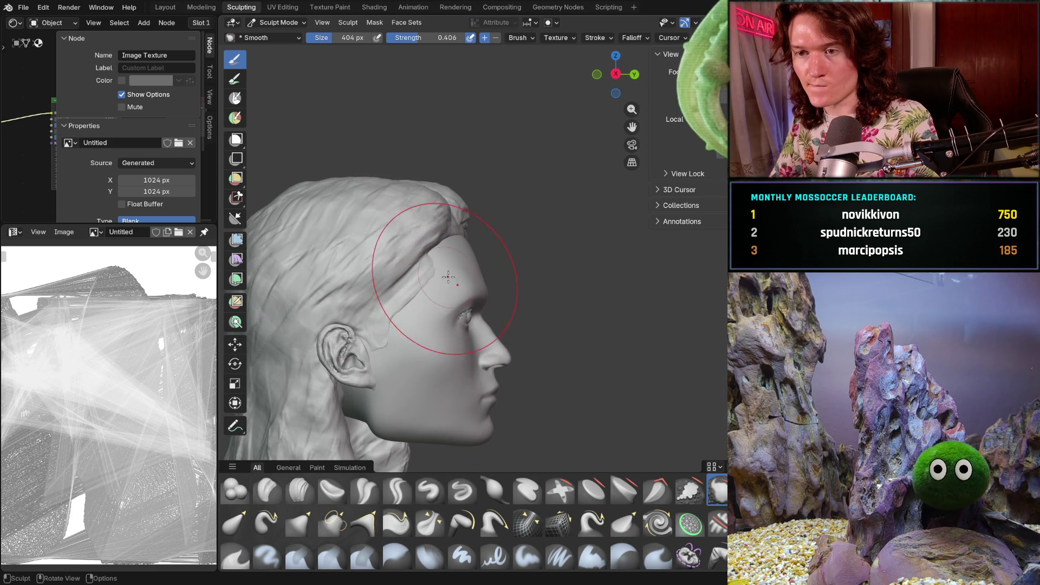
# Switch to the Grab brush and isolate the bald head in Local View
pyautogui.press('g')
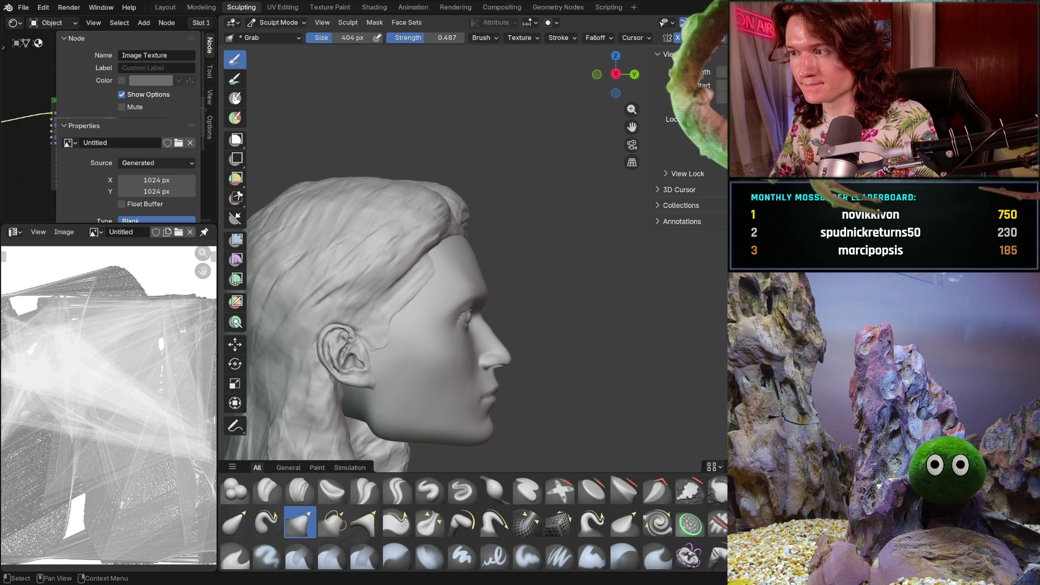
pyautogui.press('KP_Divide')
pyautogui.moveTo(408, 251); pyautogui.dragTo(323, 279, button='middle')
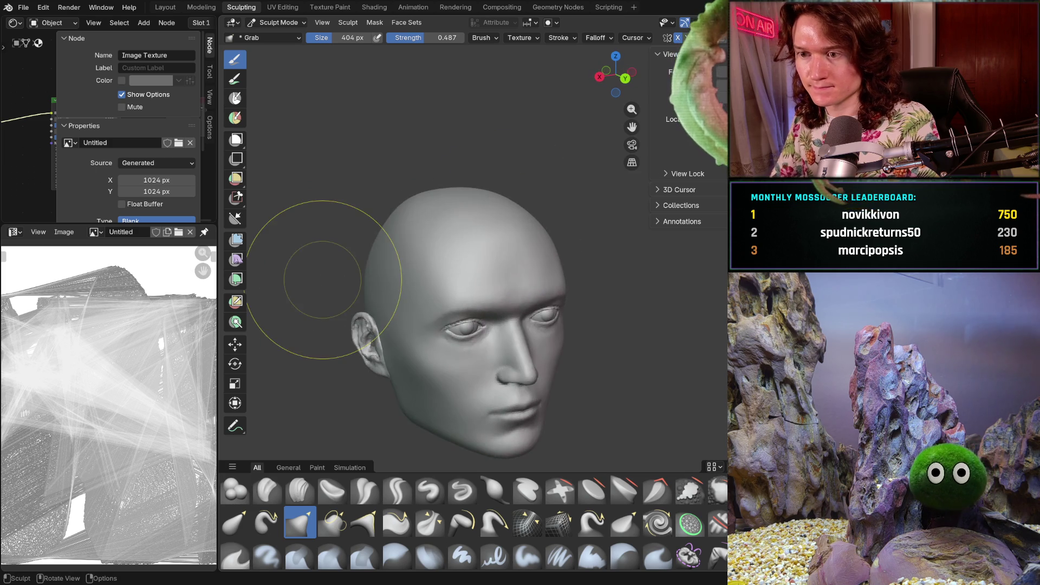
# Show the grid and statistics overlays, raise the head in view, and select the Mask brush
pyautogui.moveTo(460, 272); pyautogui.dragTo(418, 233, button='middle')
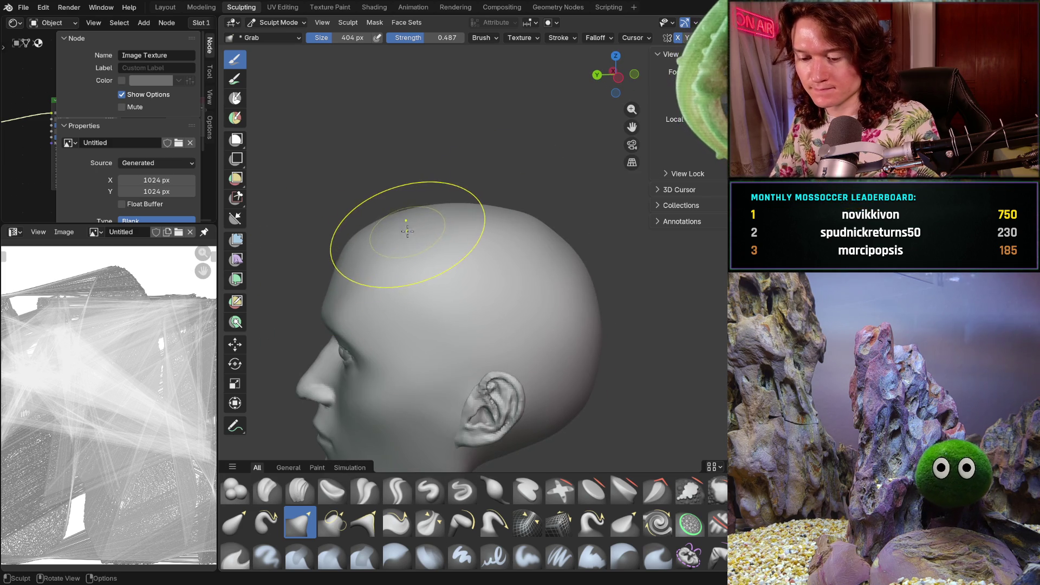
pyautogui.hotkey('shift', 'alt', 'z')
pyautogui.keyDown('shift'); pyautogui.moveTo(439, 272); pyautogui.dragTo(480, 219, button='middle'); pyautogui.keyUp('shift')
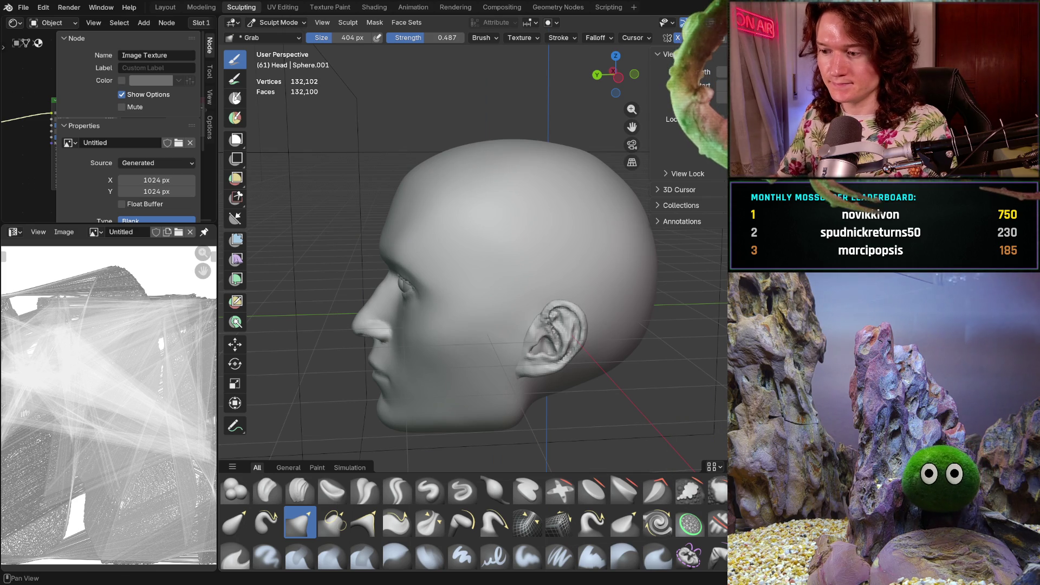
pyautogui.press('m')
pyautogui.moveTo(511, 383)
pyautogui.mouseDown(button='middle')
pyautogui.moveTo(530, 313)
pyautogui.moveTo(469, 339)
pyautogui.mouseUp(button='middle')
# Hide the reference image plane and mask the face and cheek with a 592 px brush
pyautogui.press('h')
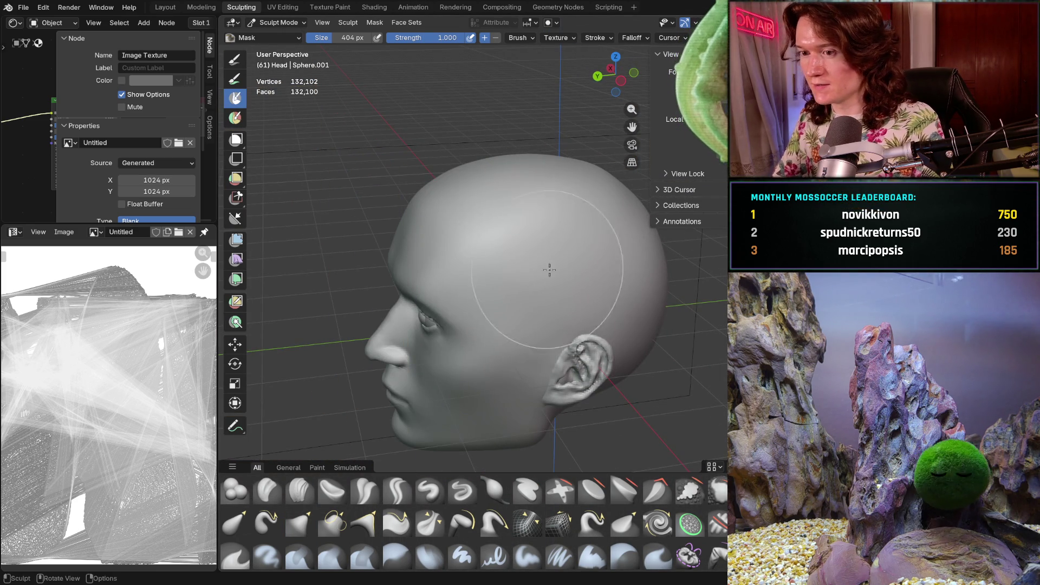
pyautogui.moveTo(504, 304); pyautogui.dragTo(465, 346, button='middle')
pyautogui.press('f')
pyautogui.moveTo(451, 340)
pyautogui.mouseDown()
pyautogui.moveTo(487, 325)
pyautogui.moveTo(455, 304)
pyautogui.moveTo(466, 260)
pyautogui.moveTo(439, 305)
pyautogui.mouseUp()
pyautogui.press('f')
pyautogui.click(495, 344)
pyautogui.moveTo(494, 344); pyautogui.dragTo(572, 355)
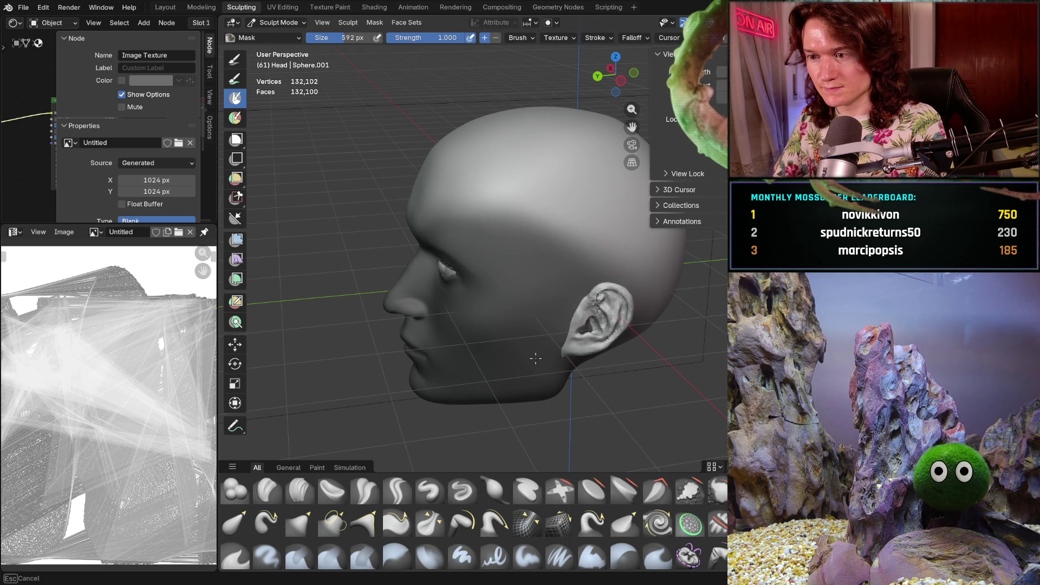
# Extend the mask across the brow, forehead and ear
pyautogui.moveTo(572, 355); pyautogui.dragTo(406, 341, button='middle')
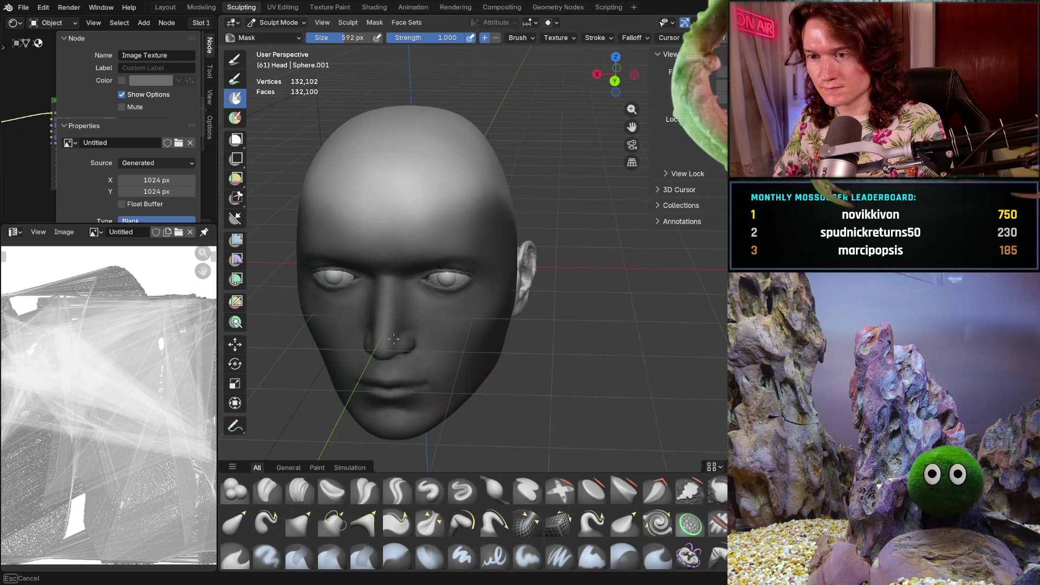
pyautogui.moveTo(344, 325); pyautogui.dragTo(493, 300)
pyautogui.moveTo(493, 300); pyautogui.dragTo(302, 244, button='middle')
pyautogui.scroll(2, 582, 360)
pyautogui.moveTo(588, 365); pyautogui.dragTo(617, 391)
pyautogui.moveTo(617, 391); pyautogui.dragTo(469, 421, button='middle')
# Set the brush to 530 px, check the mask from all sides, and return to Grab
pyautogui.press('f')
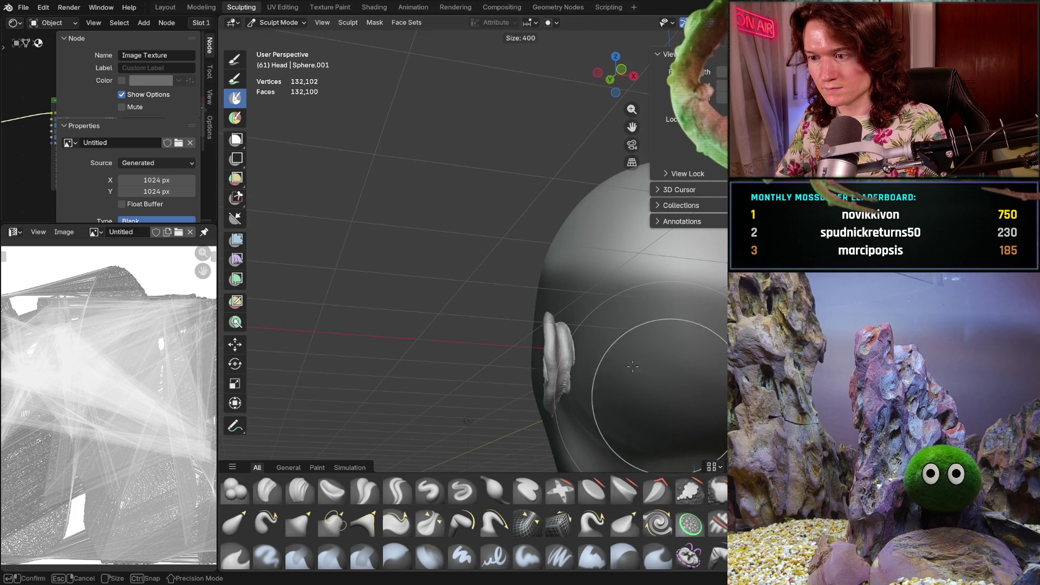
pyautogui.click(659, 363)
pyautogui.moveTo(607, 374); pyautogui.dragTo(571, 370, button='middle')
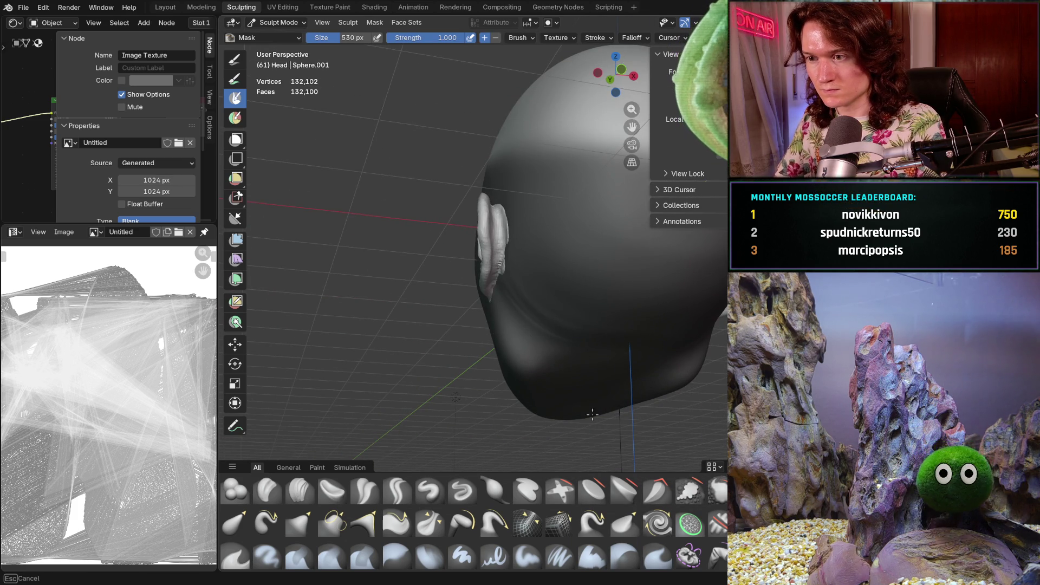
pyautogui.moveTo(571, 294); pyautogui.dragTo(584, 314, button='middle')
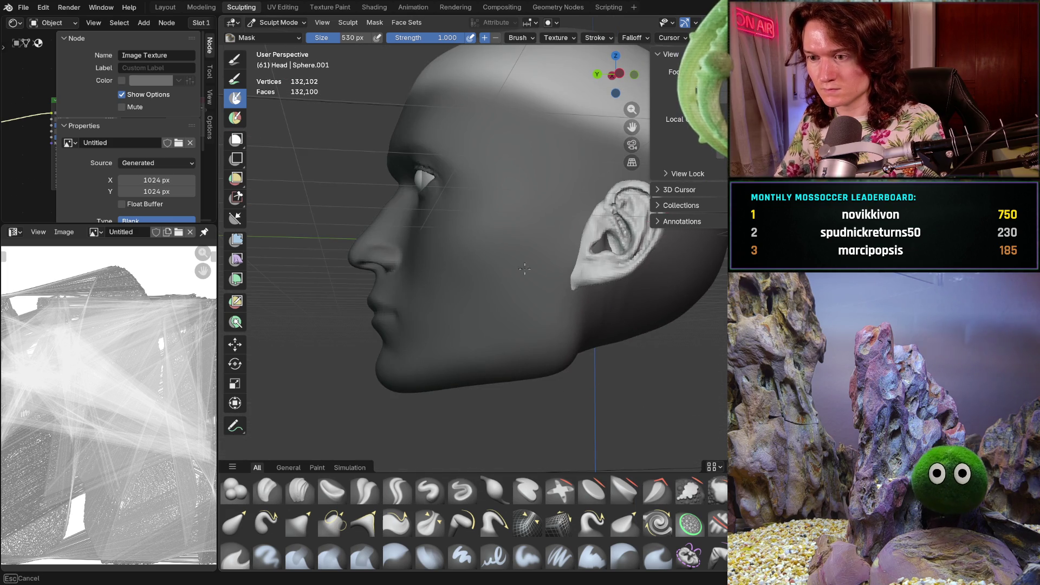
pyautogui.moveTo(424, 269)
pyautogui.mouseDown(button='middle')
pyautogui.moveTo(477, 307)
pyautogui.moveTo(542, 281)
pyautogui.moveTo(602, 291)
pyautogui.mouseUp(button='middle')
pyautogui.moveTo(603, 291); pyautogui.dragTo(472, 279)
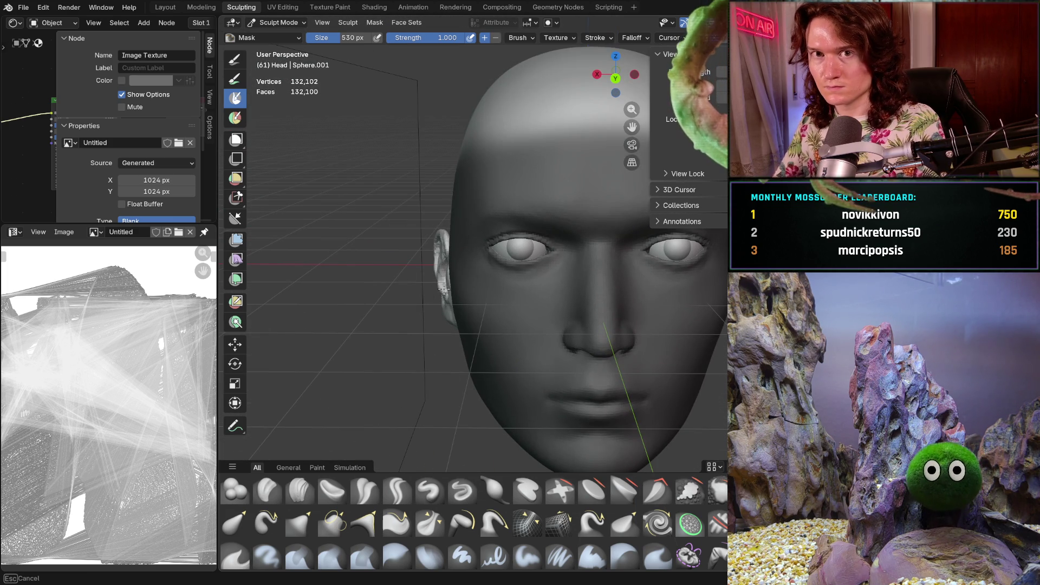
pyautogui.moveTo(546, 244); pyautogui.dragTo(557, 278, button='middle')
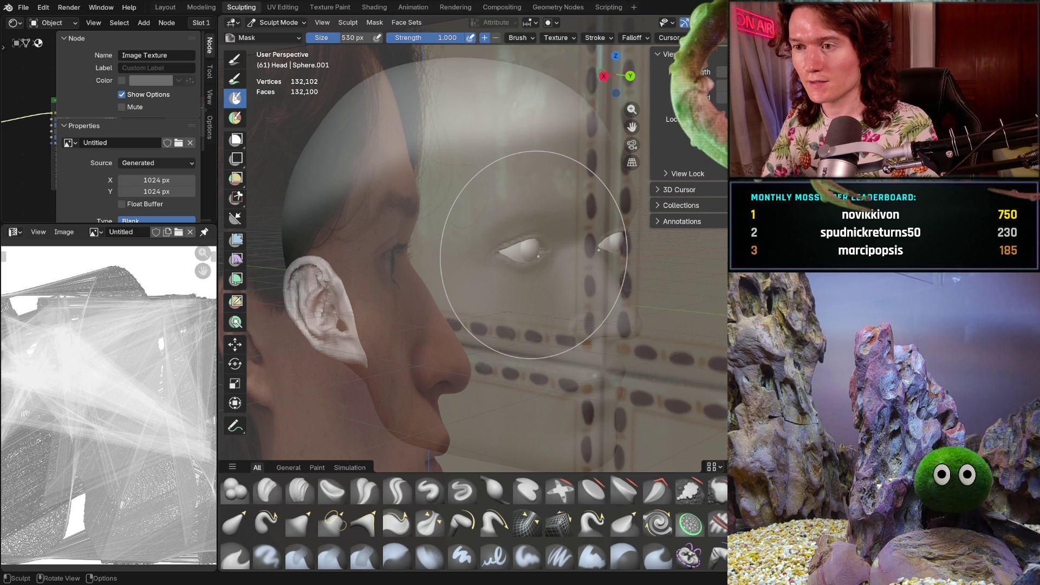
pyautogui.moveTo(542, 206)
pyautogui.mouseDown(button='middle')
pyautogui.moveTo(424, 278)
pyautogui.moveTo(479, 254)
pyautogui.mouseUp(button='middle')
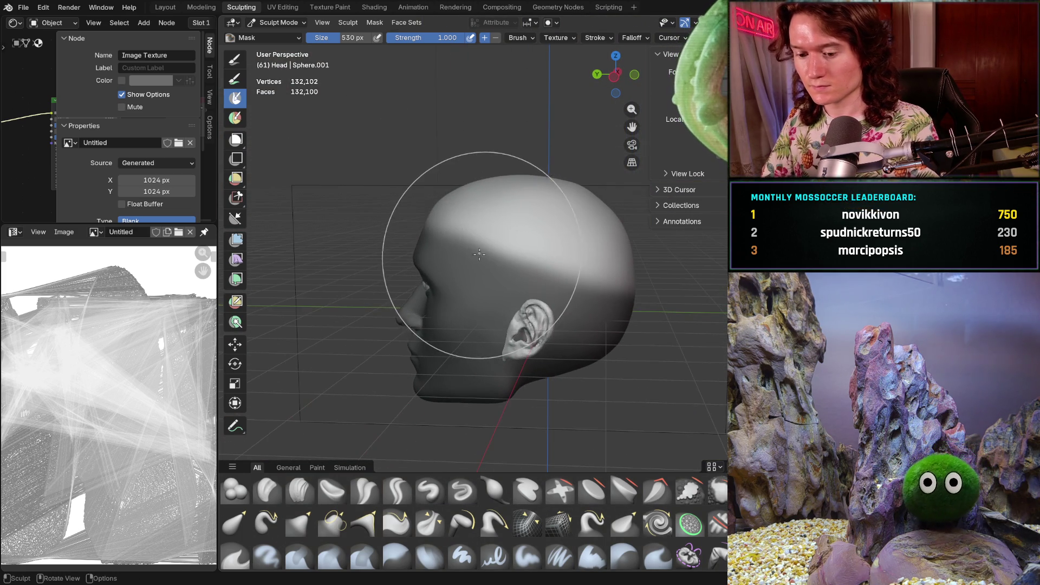
pyautogui.press('g')
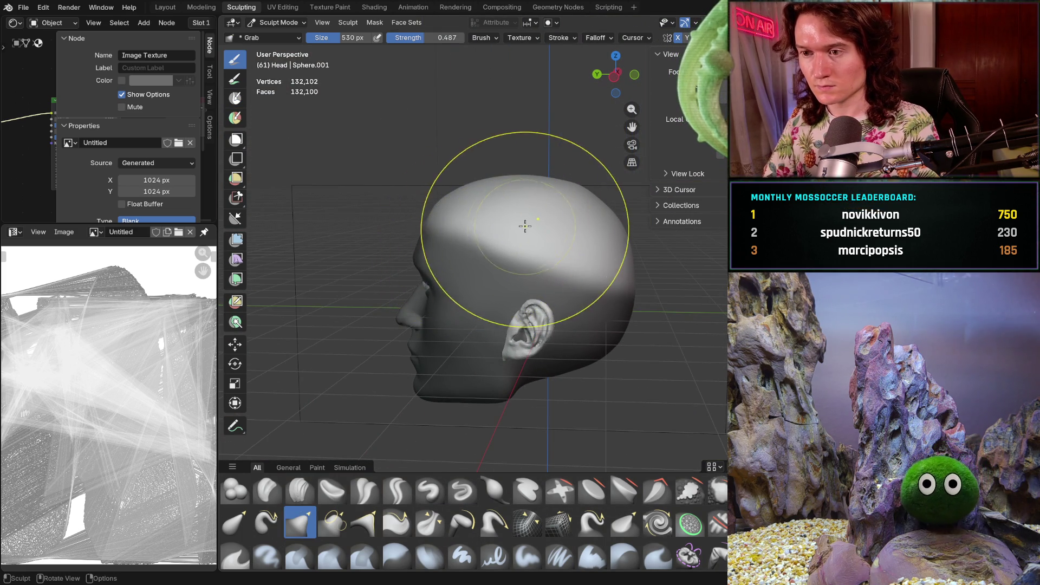
pyautogui.moveTo(530, 232); pyautogui.dragTo(534, 260, button='middle')
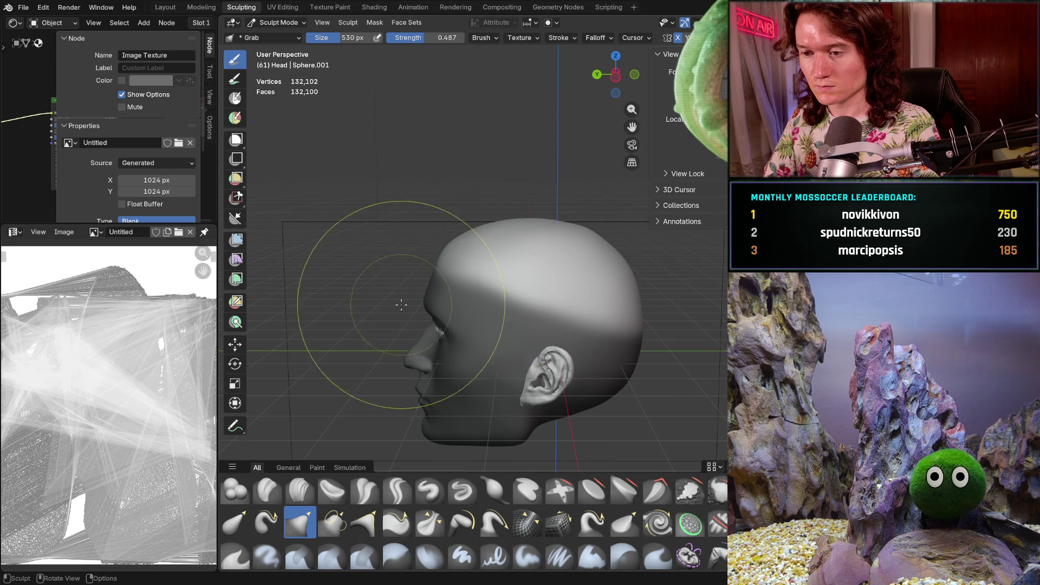
pyautogui.click(235, 344)
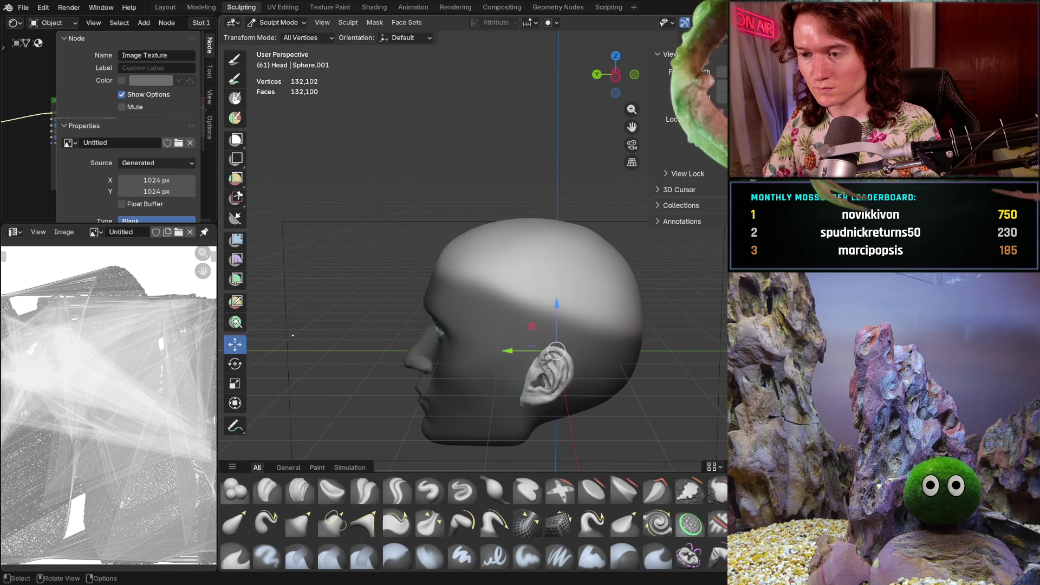
pyautogui.moveTo(528, 263); pyautogui.dragTo(532, 248, button='middle')
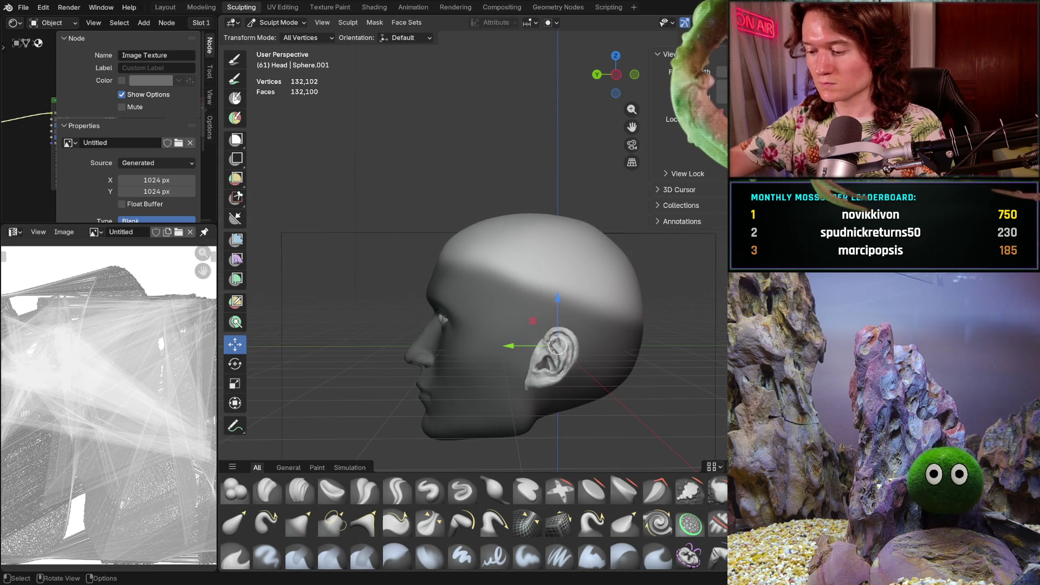
pyautogui.press('KP_3')
pyautogui.press('ctrl+KP_3')
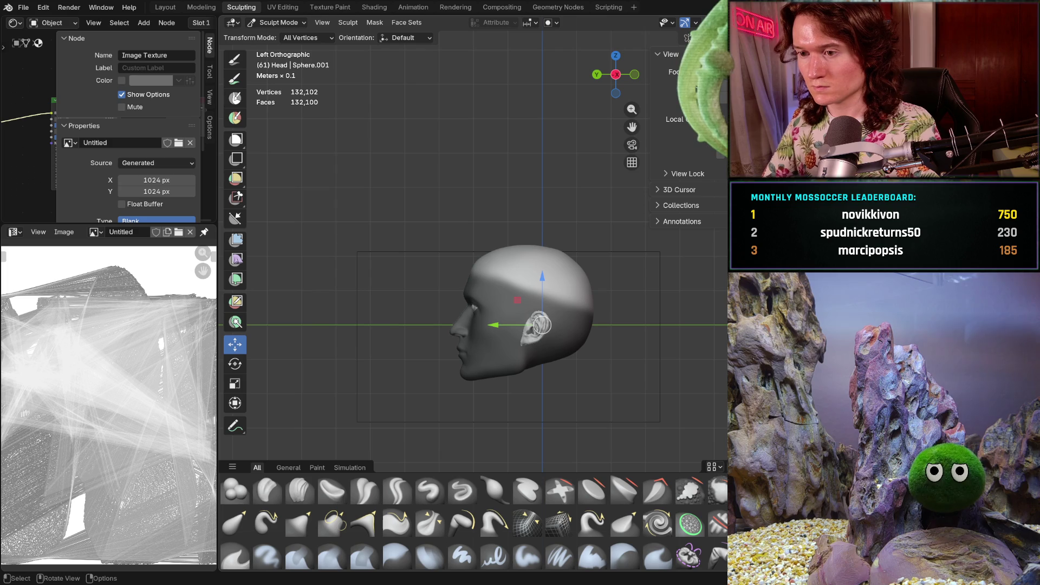
pyautogui.scroll(5, 529, 319)
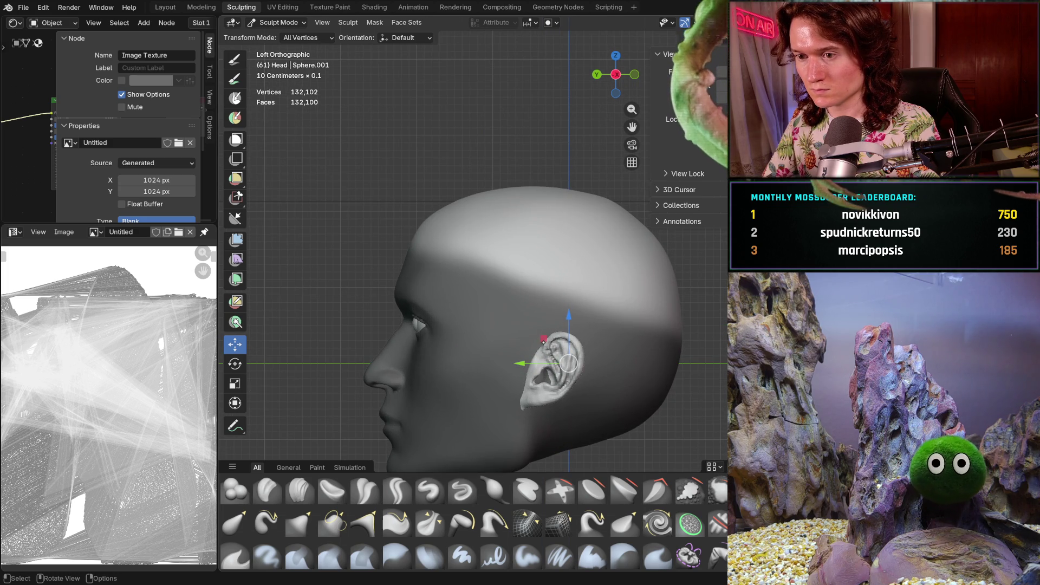
pyautogui.moveTo(544, 338); pyautogui.dragTo(546, 335)
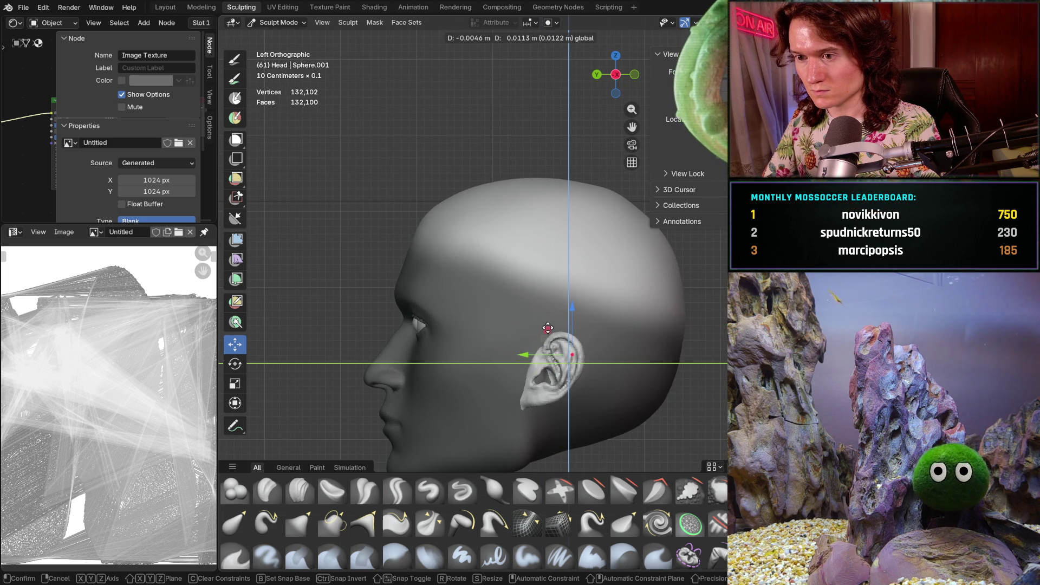
pyautogui.moveTo(549, 326); pyautogui.dragTo(549, 327)
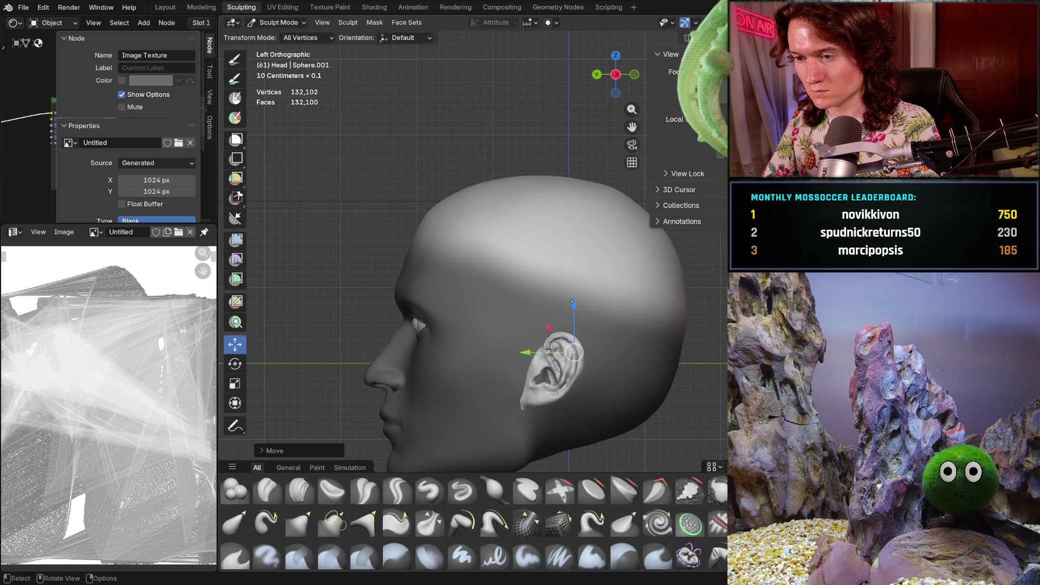
pyautogui.moveTo(570, 235)
pyautogui.mouseDown(button='middle')
pyautogui.moveTo(580, 383)
pyautogui.moveTo(597, 401)
pyautogui.mouseUp(button='middle')
pyautogui.scroll(4, 596, 401)
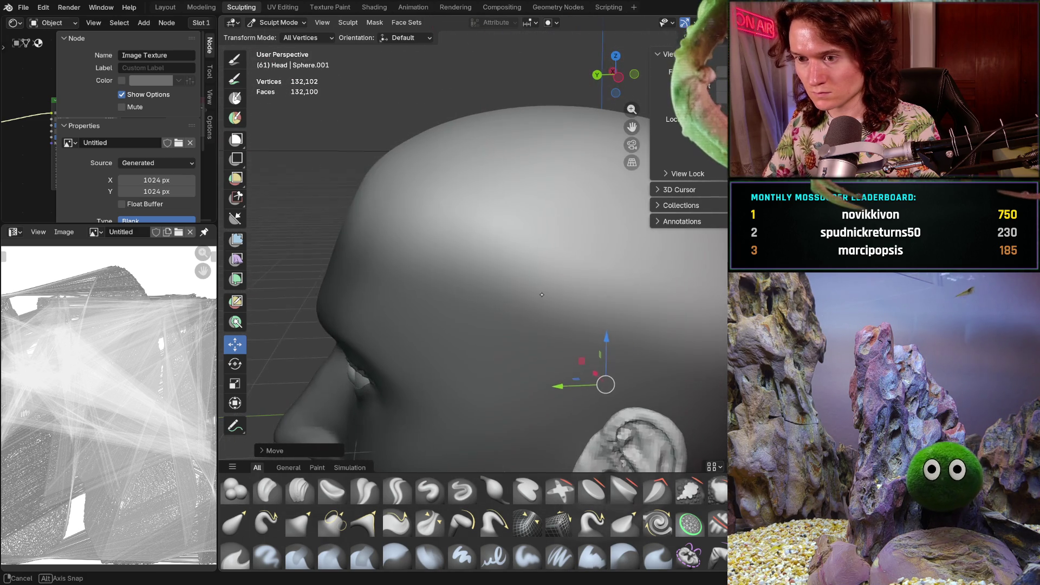
pyautogui.moveTo(545, 258); pyautogui.dragTo(748, 263, button='middle')
pyautogui.moveTo(596, 260)
pyautogui.mouseDown(button='middle')
pyautogui.moveTo(607, 227)
pyautogui.moveTo(632, 255)
pyautogui.moveTo(583, 349)
pyautogui.moveTo(585, 282)
pyautogui.moveTo(564, 308)
pyautogui.moveTo(499, 313)
pyautogui.moveTo(576, 236)
pyautogui.mouseUp(button='middle')
pyautogui.scroll(6, 585, 282)
pyautogui.scroll(3, 585, 282)
pyautogui.hotkey('shift', 's')
# Shrink the Smooth brush to 412 px and view the surface up close
pyautogui.press('f')
pyautogui.click(573, 223)
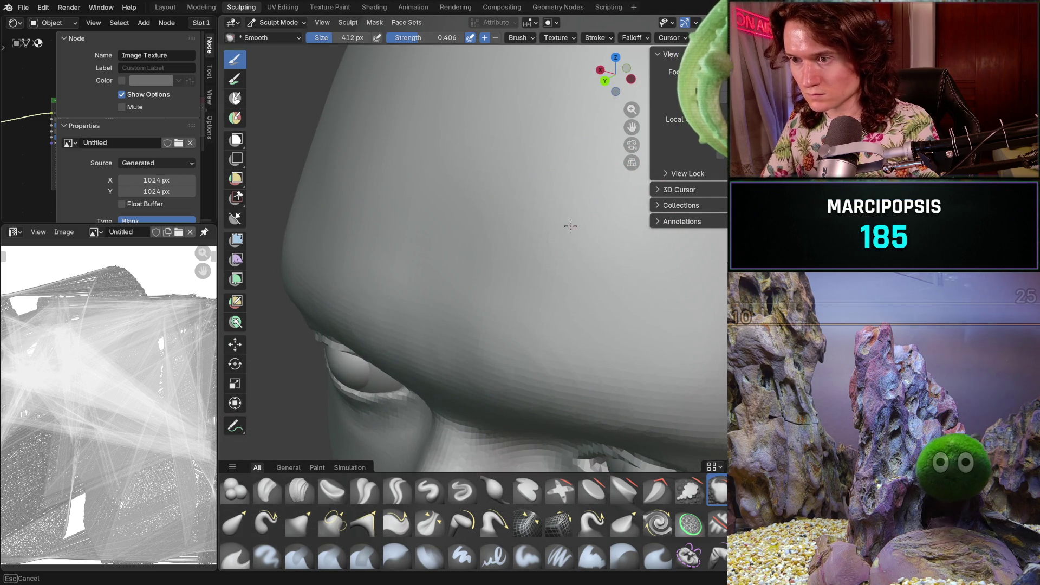
pyautogui.moveTo(569, 238)
pyautogui.mouseDown(button='middle')
pyautogui.moveTo(609, 244)
pyautogui.moveTo(577, 258)
pyautogui.moveTo(558, 236)
pyautogui.mouseUp(button='middle')
pyautogui.moveTo(631, 255)
pyautogui.mouseDown(button='middle')
pyautogui.moveTo(530, 251)
pyautogui.moveTo(494, 290)
pyautogui.moveTo(566, 259)
pyautogui.moveTo(647, 288)
pyautogui.moveTo(622, 249)
pyautogui.mouseUp(button='middle')
# Review the smoothed skull top, forehead and brow from several angles
pyautogui.moveTo(473, 295)
pyautogui.mouseDown(button='middle')
pyautogui.moveTo(548, 295)
pyautogui.moveTo(638, 314)
pyautogui.moveTo(613, 309)
pyautogui.moveTo(620, 272)
pyautogui.mouseUp(button='middle')
pyautogui.scroll(-5, 467, 258)
pyautogui.scroll(8, 620, 272)
pyautogui.moveTo(520, 323)
pyautogui.mouseDown(button='middle')
pyautogui.moveTo(443, 367)
pyautogui.moveTo(461, 345)
pyautogui.moveTo(467, 309)
pyautogui.mouseUp(button='middle')
pyautogui.scroll(6, 469, 290)
pyautogui.moveTo(570, 276)
pyautogui.mouseDown(button='middle')
pyautogui.moveTo(546, 287)
pyautogui.moveTo(546, 267)
pyautogui.mouseUp(button='middle')
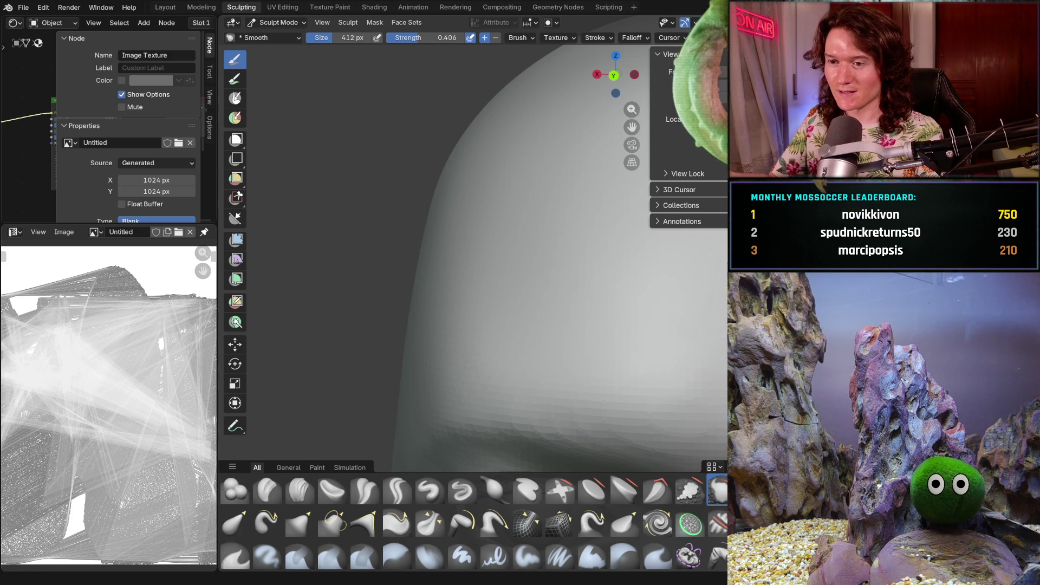
pyautogui.scroll(-5, 571, 309)
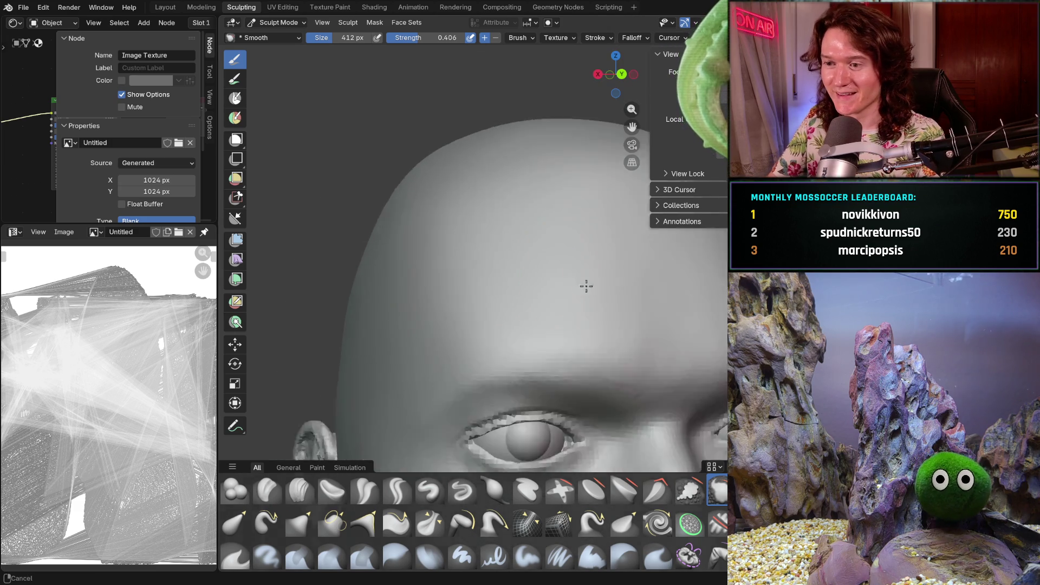
pyautogui.moveTo(576, 299); pyautogui.dragTo(557, 268, button='middle')
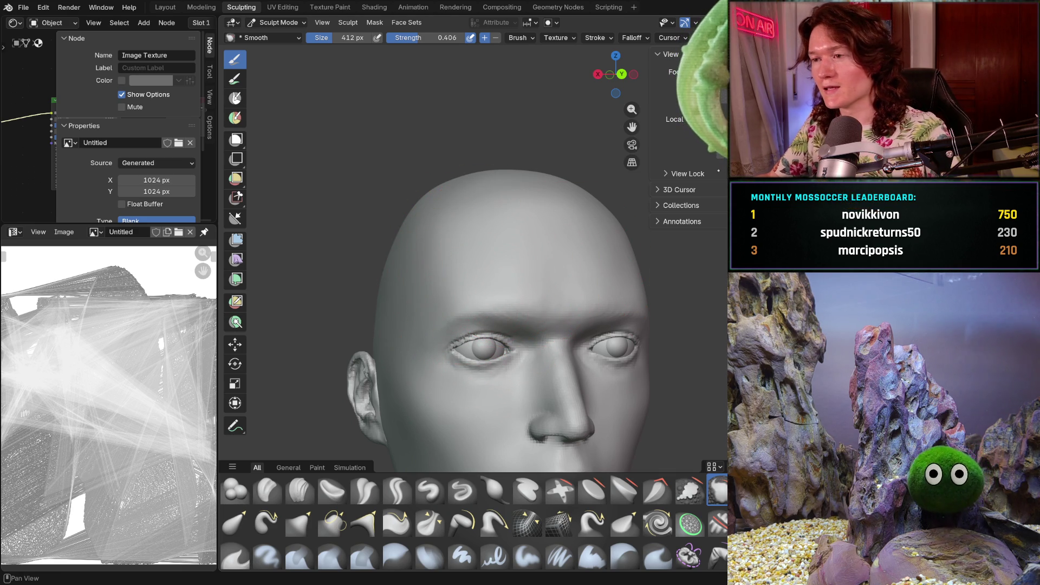
pyautogui.moveTo(531, 254)
pyautogui.mouseDown(button='middle')
pyautogui.moveTo(477, 233)
pyautogui.moveTo(481, 286)
pyautogui.moveTo(335, 276)
pyautogui.mouseUp(button='middle')
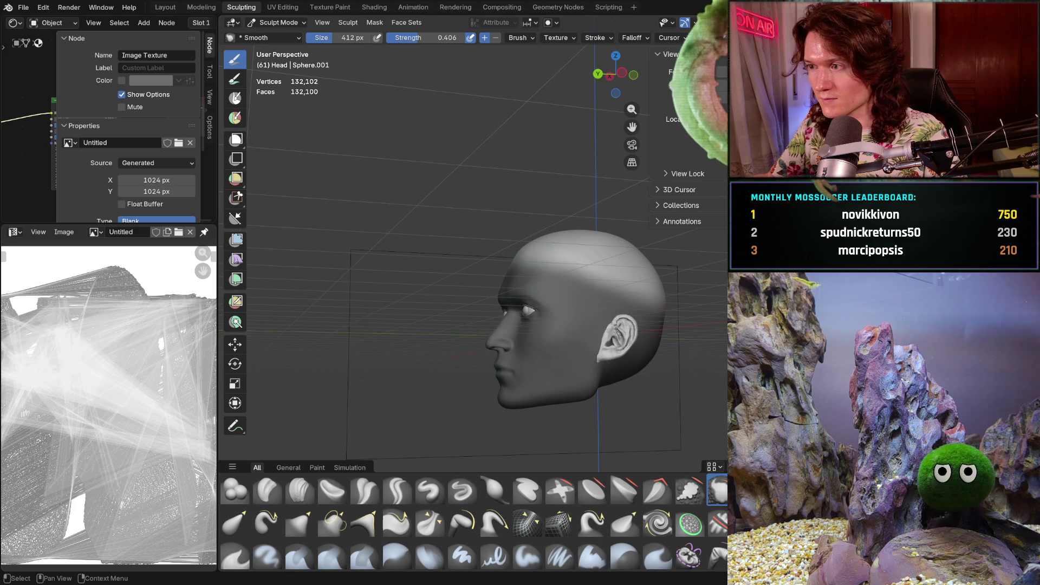
# Unhide the long wavy hair mesh and check it from front and right profile
pyautogui.hotkey('alt', 'h')
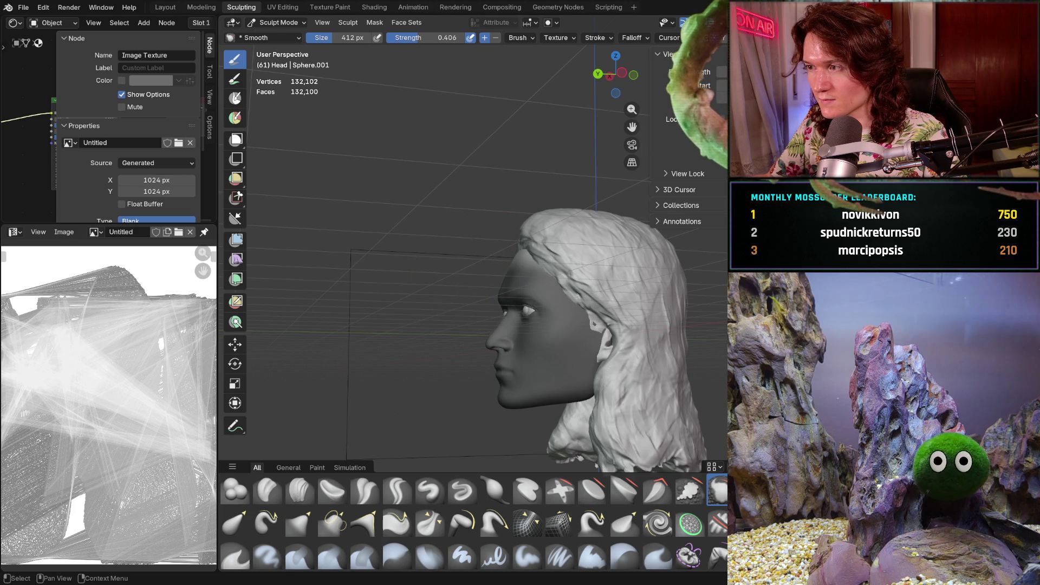
pyautogui.hotkey('ctrl', 'z')
pyautogui.hotkey('ctrl', 'shift', 'z')
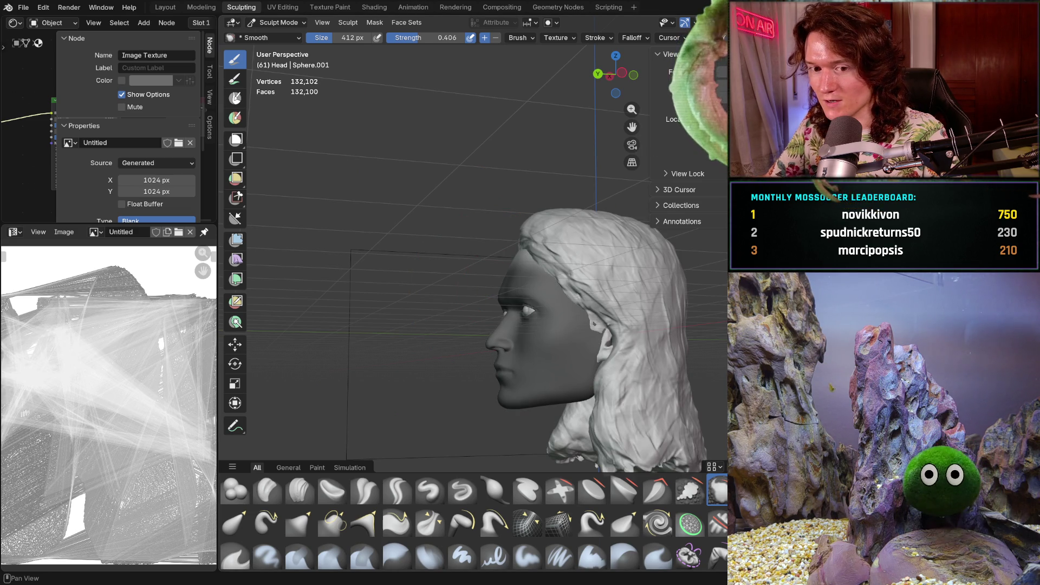
pyautogui.moveTo(623, 223); pyautogui.dragTo(721, 223, button='middle')
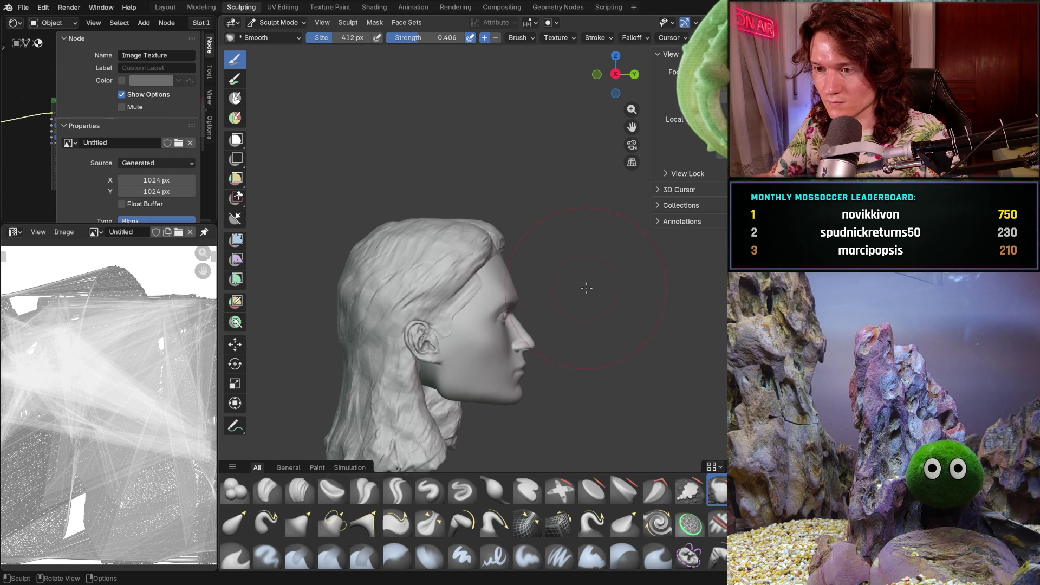
pyautogui.press('ctrl+KP_1')
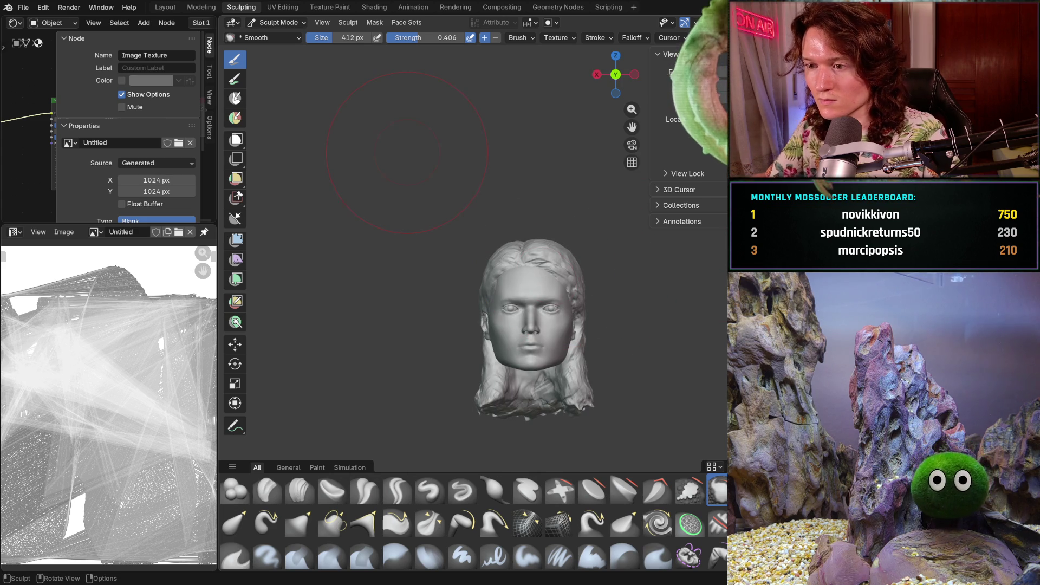
pyautogui.scroll(5, 596, 301)
pyautogui.moveTo(596, 301)
pyautogui.mouseDown(button='middle')
pyautogui.moveTo(681, 300)
pyautogui.moveTo(544, 349)
pyautogui.moveTo(576, 298)
pyautogui.mouseUp(button='middle')
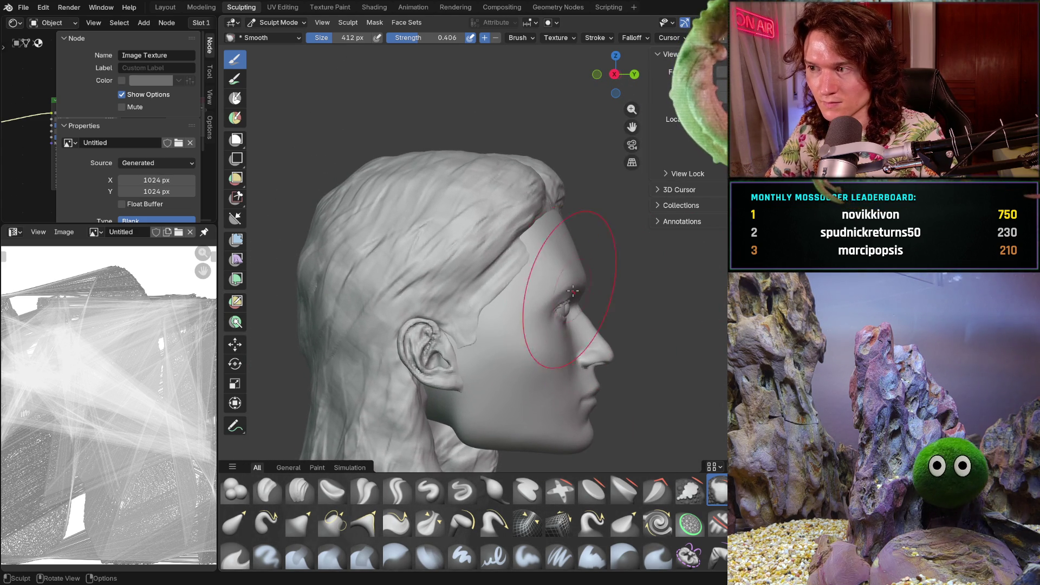
pyautogui.click(235, 344)
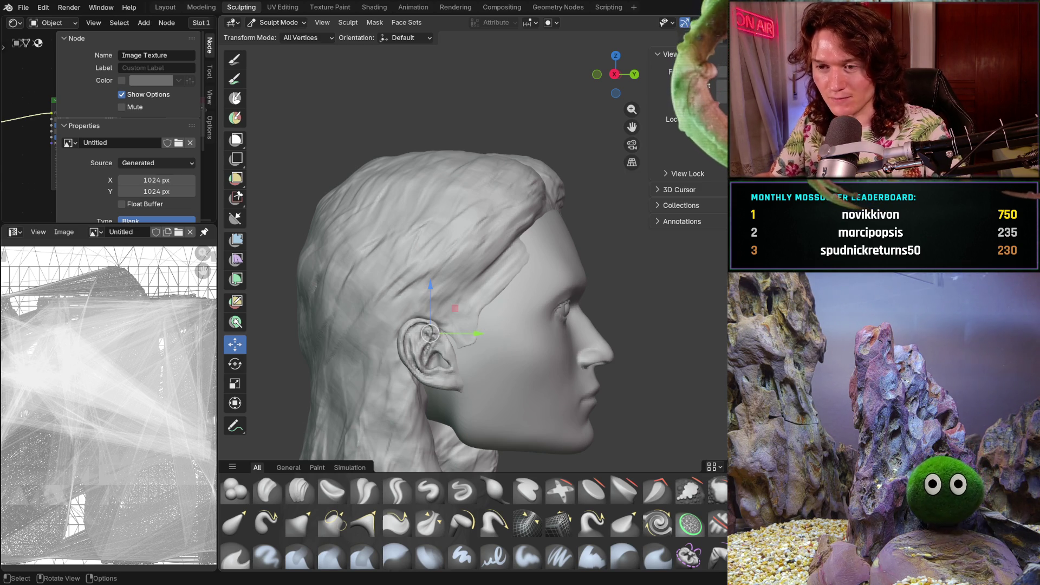
# Raise the head mesh slightly with the Move gizmo's Z arrow to meet the hair
pyautogui.moveTo(523, 368); pyautogui.dragTo(492, 336, button='middle')
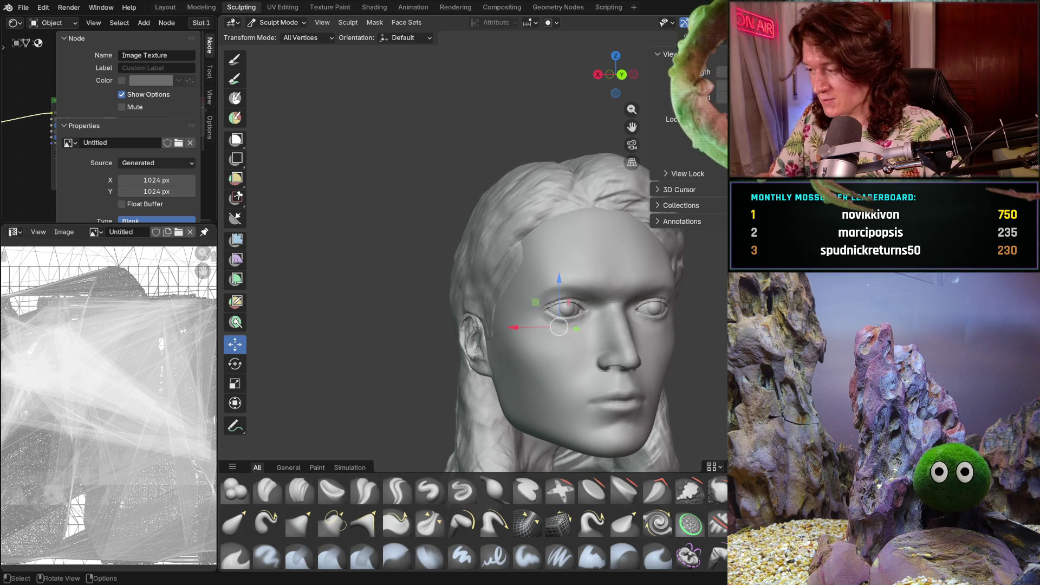
pyautogui.moveTo(491, 336); pyautogui.dragTo(567, 338, button='middle')
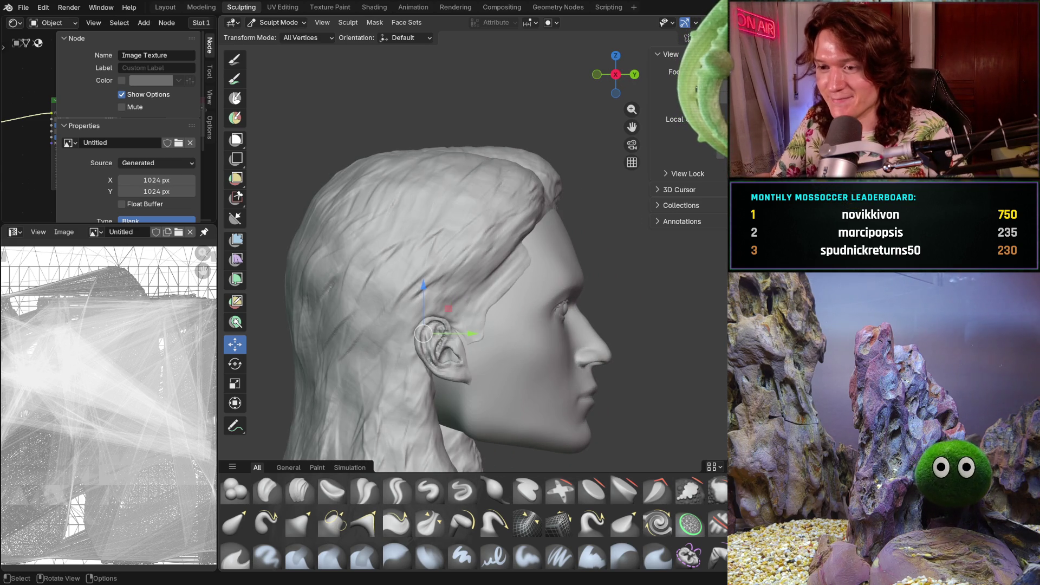
pyautogui.scroll(3, 381, 311)
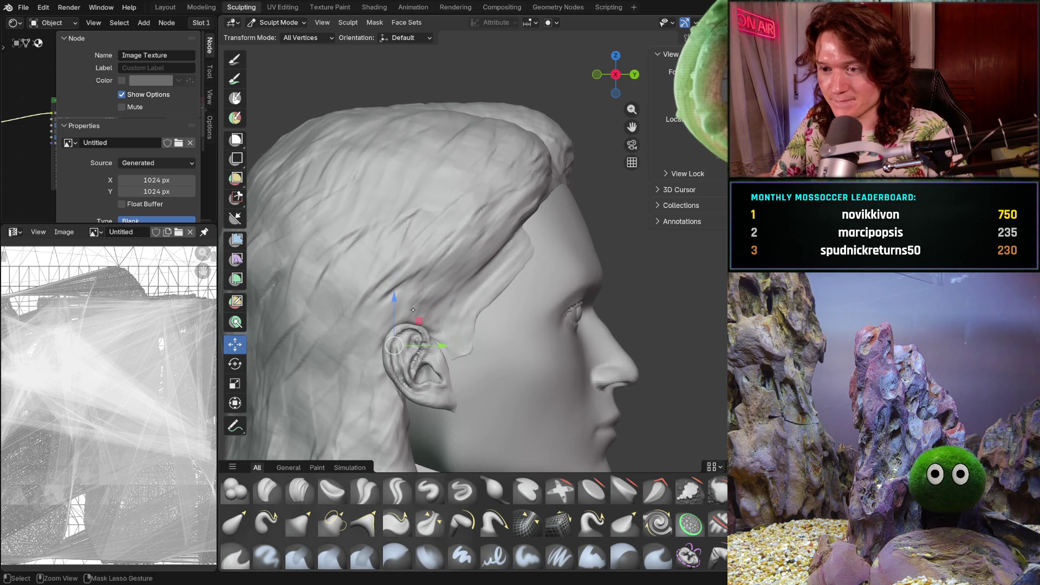
pyautogui.moveTo(382, 311); pyautogui.dragTo(385, 299)
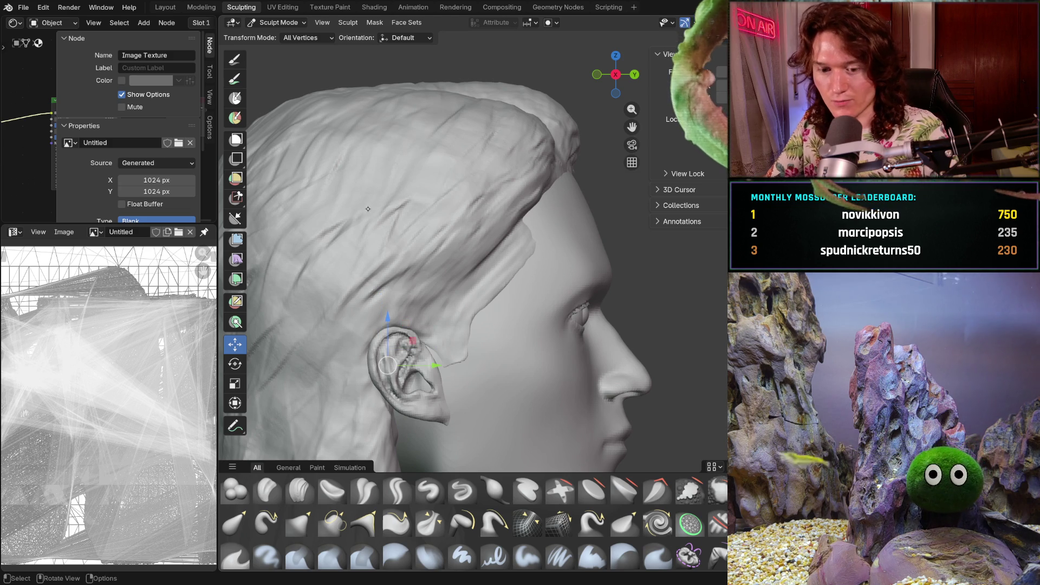
pyautogui.hotkey('alt', 'q')
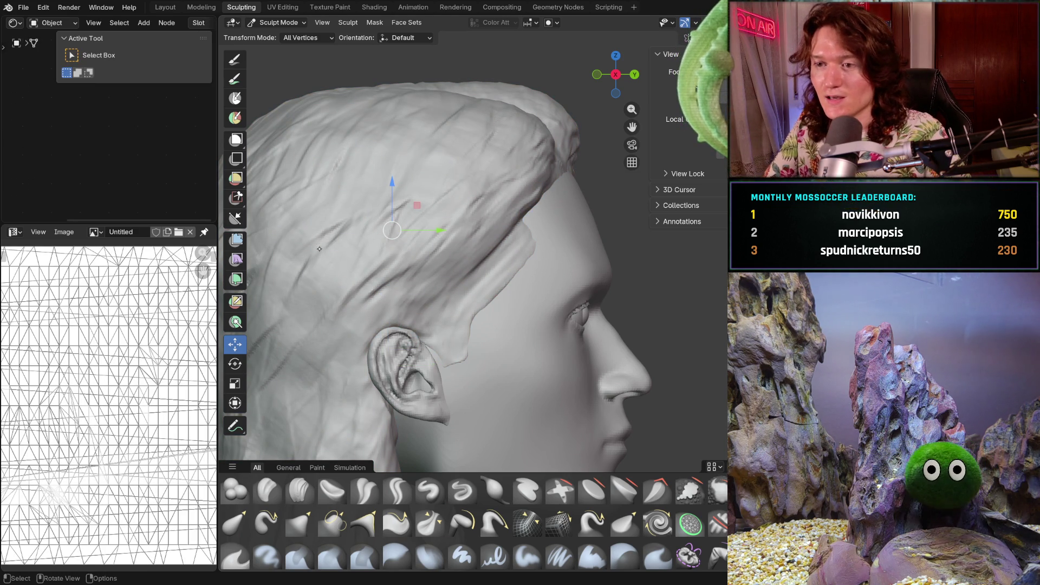
# Lift the hair mesh slightly and shift it back, checking from front and side
pyautogui.moveTo(389, 181)
pyautogui.mouseDown()
pyautogui.moveTo(383, 170)
pyautogui.moveTo(388, 177)
pyautogui.mouseUp()
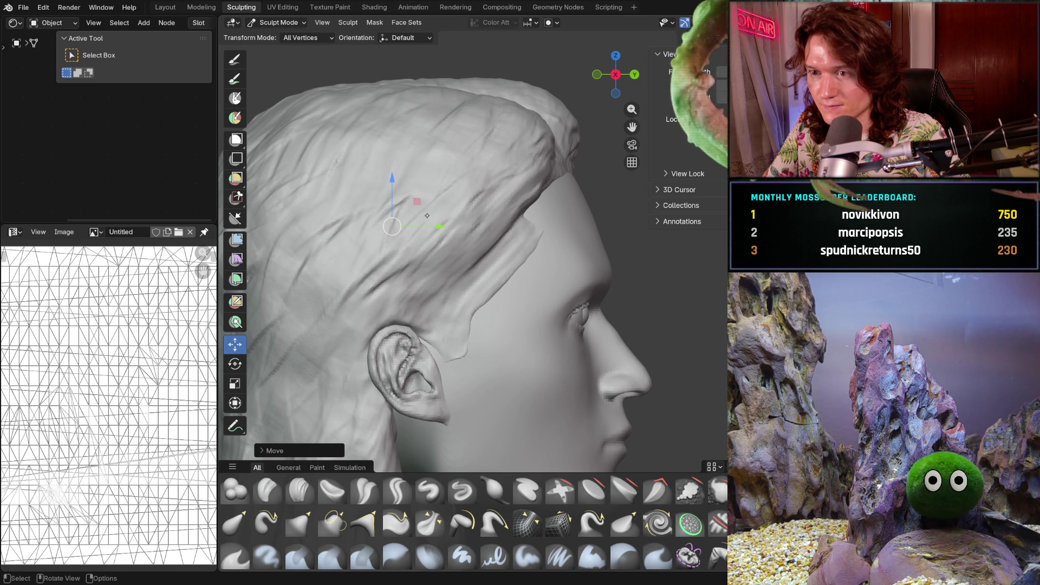
pyautogui.moveTo(432, 226); pyautogui.dragTo(427, 227)
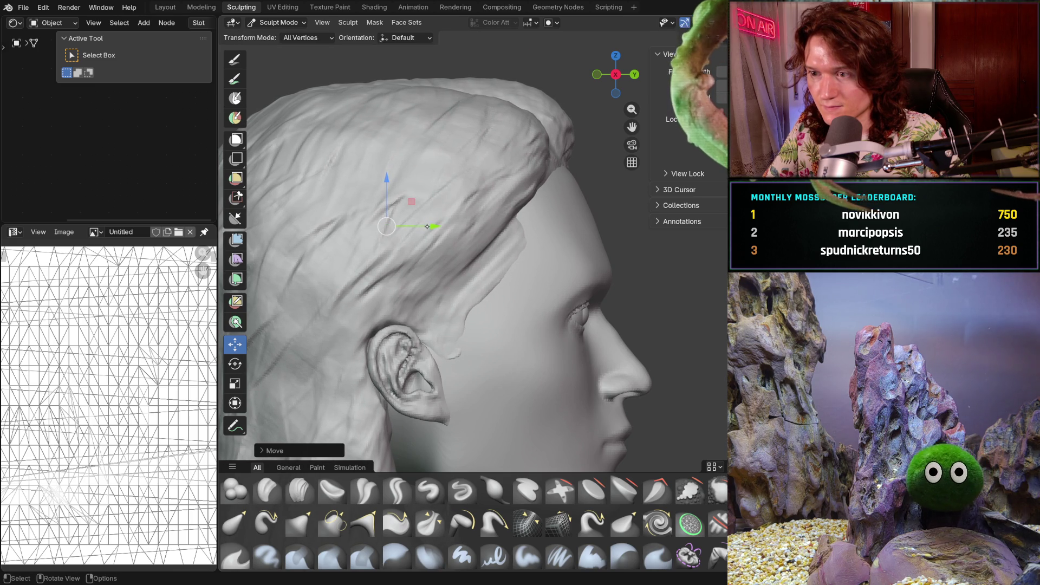
pyautogui.scroll(-4, 525, 277)
pyautogui.moveTo(525, 277); pyautogui.dragTo(407, 269, button='middle')
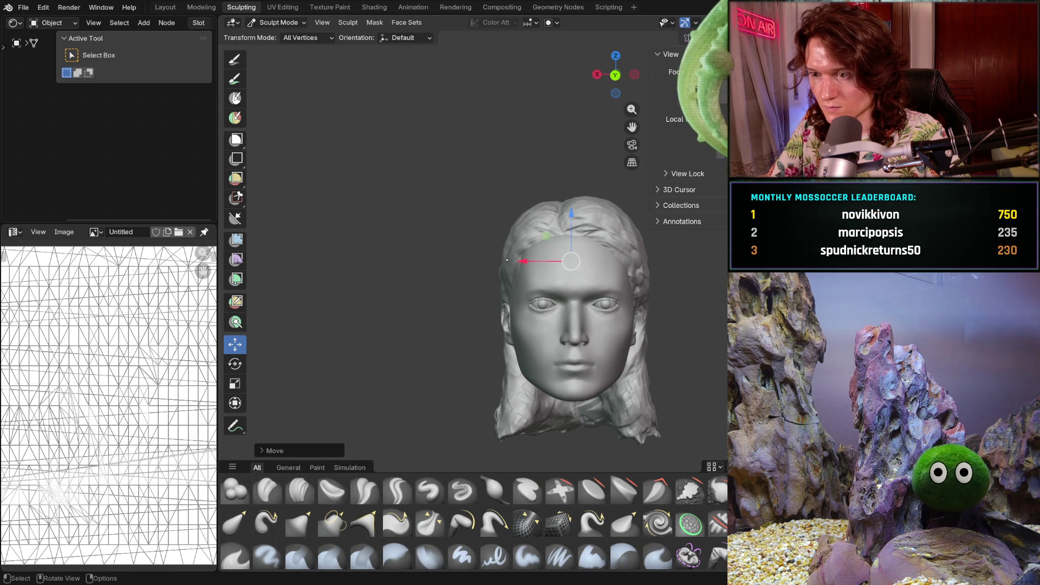
pyautogui.scroll(2, 503, 261)
pyautogui.moveTo(504, 260); pyautogui.dragTo(612, 241, button='middle')
pyautogui.scroll(2, 379, 212)
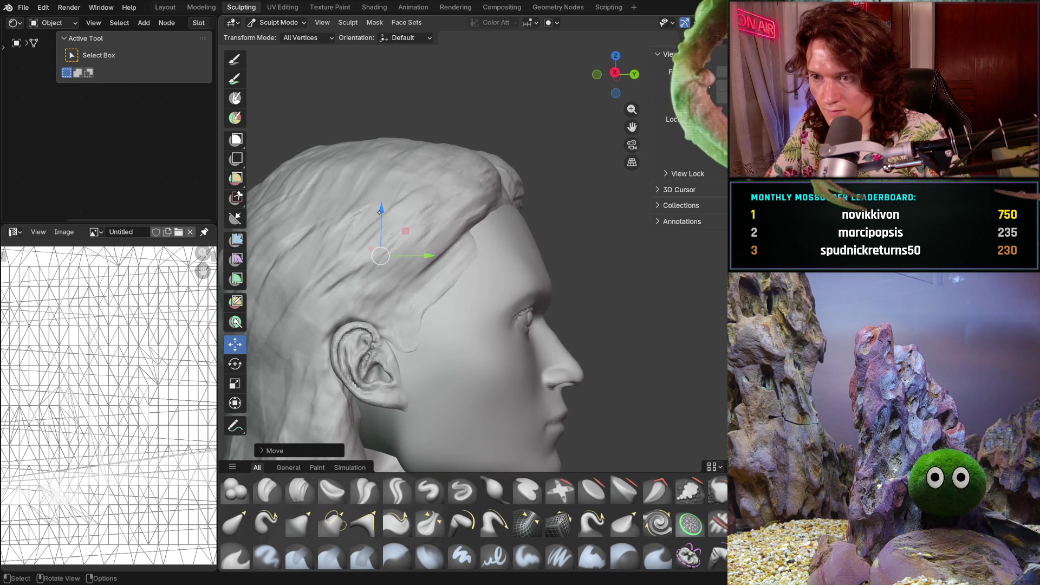
pyautogui.moveTo(379, 212)
pyautogui.mouseDown(button='middle')
pyautogui.moveTo(297, 223)
pyautogui.moveTo(486, 188)
pyautogui.mouseUp(button='middle')
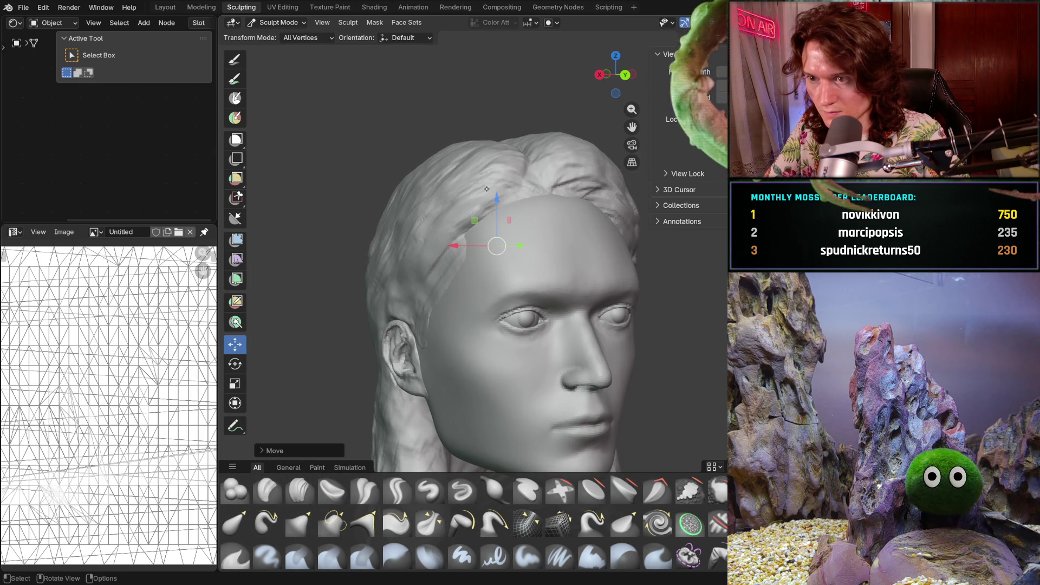
# Fine-tune the hair height while checking the hairline from several angles
pyautogui.moveTo(497, 190); pyautogui.dragTo(500, 194)
pyautogui.moveTo(511, 240); pyautogui.dragTo(481, 247, button='middle')
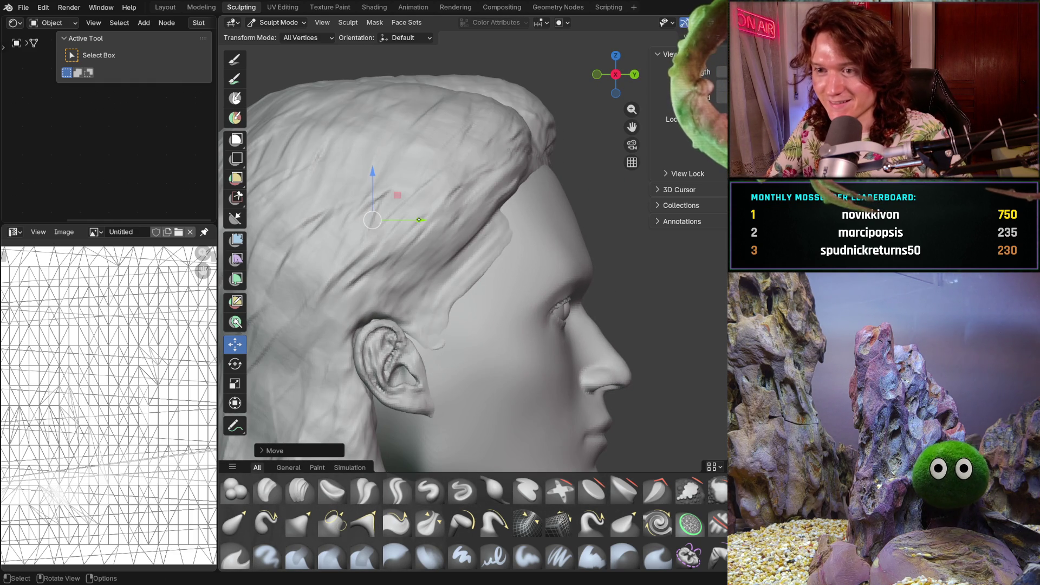
pyautogui.moveTo(381, 217); pyautogui.dragTo(381, 191, button='middle')
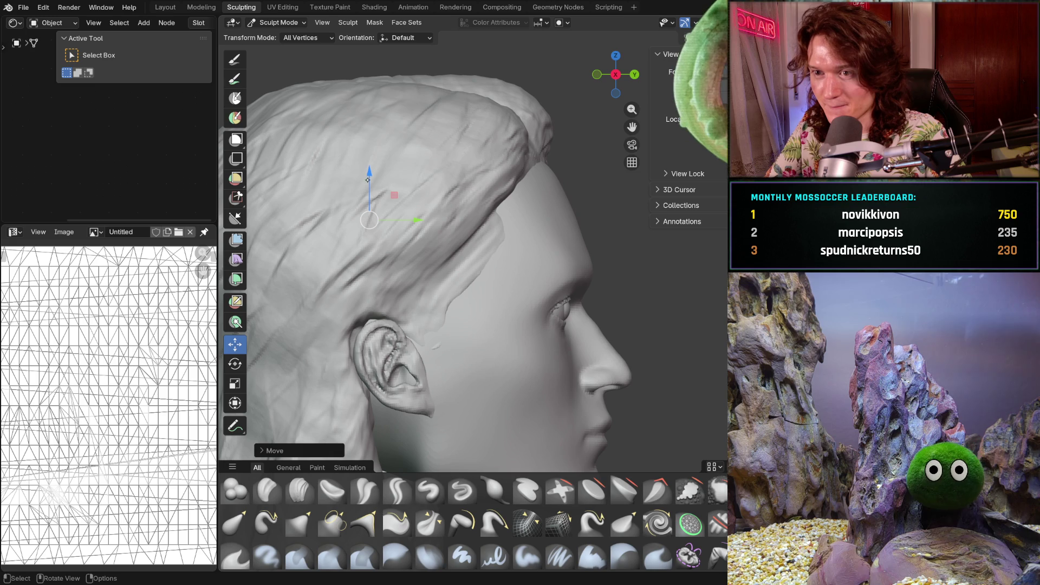
pyautogui.moveTo(370, 174); pyautogui.dragTo(451, 217)
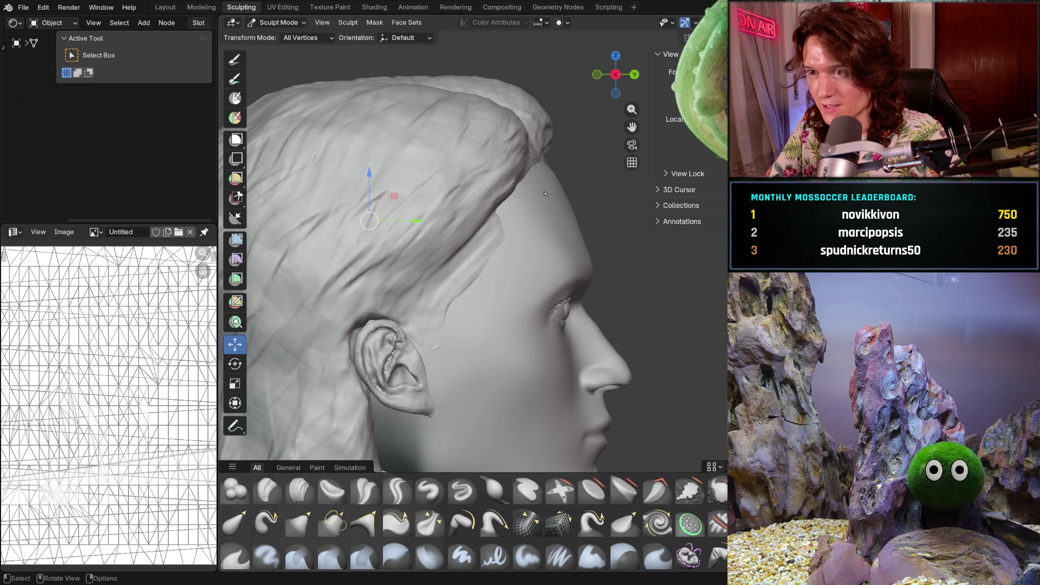
pyautogui.moveTo(551, 193); pyautogui.dragTo(417, 170, button='middle')
pyautogui.moveTo(560, 215); pyautogui.dragTo(667, 217, button='middle')
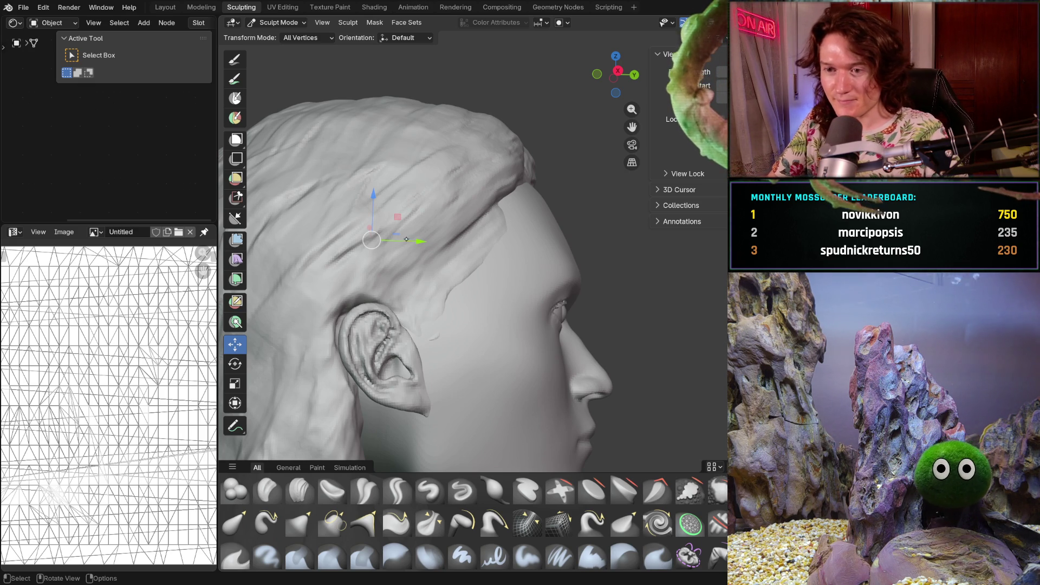
# Zoom in and shift the masked hair strand sideways with the Move gizmo
pyautogui.moveTo(459, 268)
pyautogui.mouseDown(button='middle')
pyautogui.moveTo(426, 262)
pyautogui.moveTo(385, 283)
pyautogui.moveTo(411, 293)
pyautogui.moveTo(614, 260)
pyautogui.moveTo(527, 262)
pyautogui.mouseUp(button='middle')
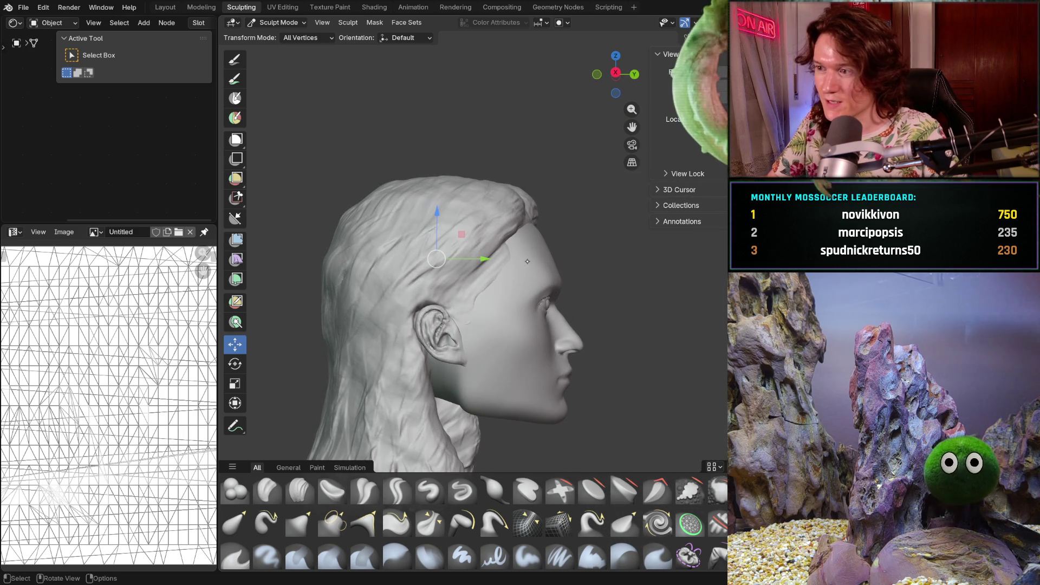
pyautogui.keyDown('ctrl'); pyautogui.moveTo(488, 307); pyautogui.dragTo(489, 266, button='middle'); pyautogui.keyUp('ctrl')
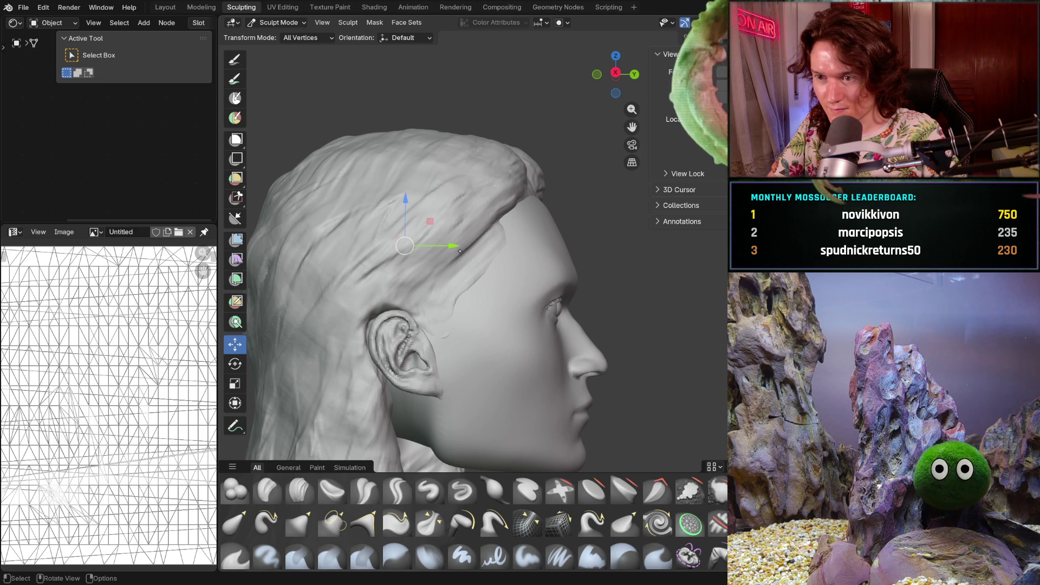
pyautogui.moveTo(453, 247); pyautogui.dragTo(462, 247)
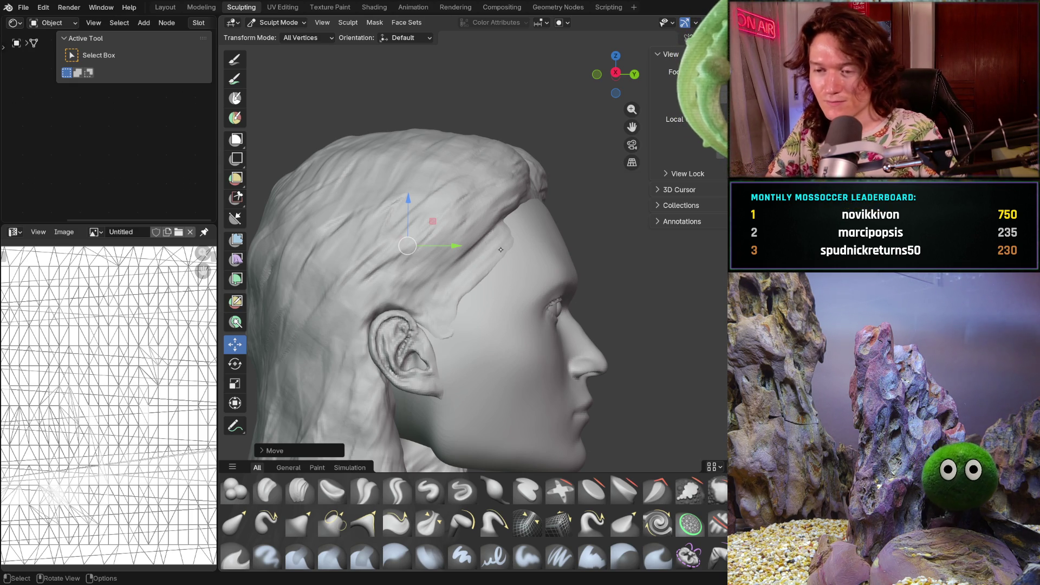
# Review the hair from front, side and three-quarter views
pyautogui.press('KP_1')
pyautogui.scroll(-2, 561, 230)
pyautogui.moveTo(542, 325); pyautogui.dragTo(634, 326, button='middle')
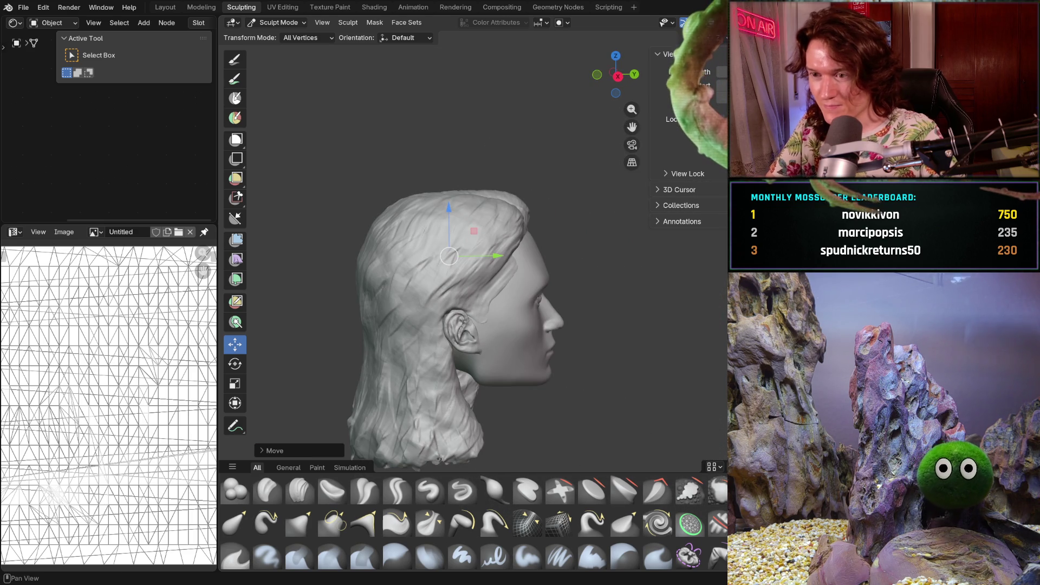
pyautogui.moveTo(604, 252)
pyautogui.mouseDown(button='middle')
pyautogui.moveTo(515, 274)
pyautogui.moveTo(534, 263)
pyautogui.mouseUp(button='middle')
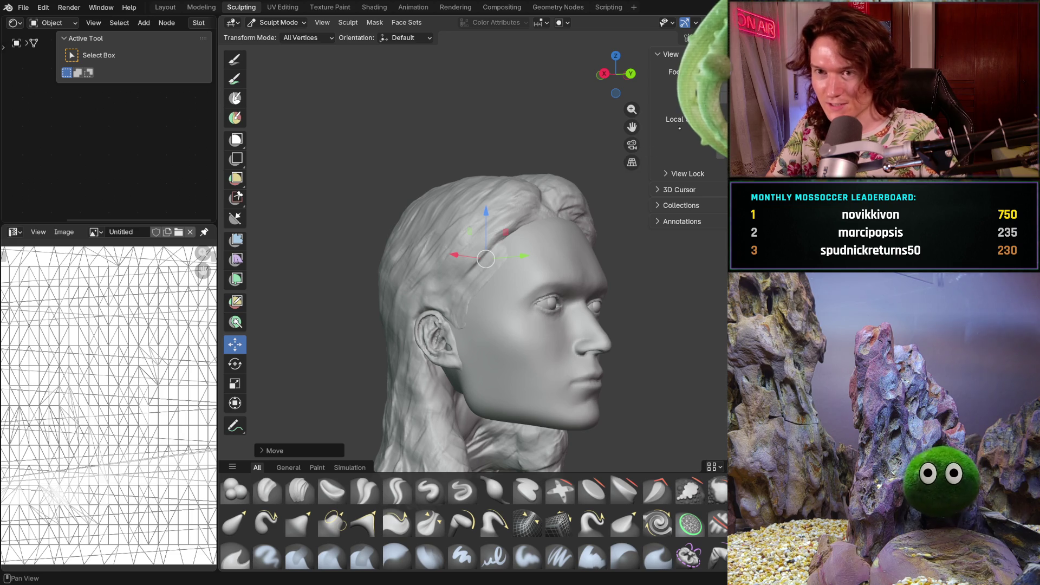
pyautogui.moveTo(445, 278)
pyautogui.mouseDown(button='middle')
pyautogui.moveTo(494, 288)
pyautogui.moveTo(626, 230)
pyautogui.moveTo(677, 256)
pyautogui.moveTo(708, 245)
pyautogui.moveTo(572, 249)
pyautogui.mouseUp(button='middle')
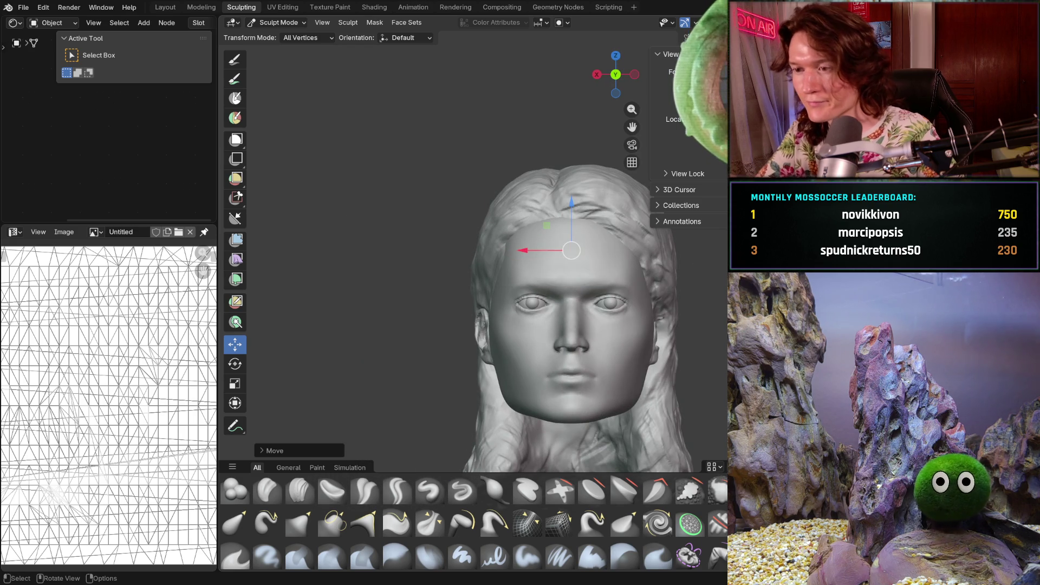
pyautogui.moveTo(525, 320); pyautogui.dragTo(625, 338, button='middle')
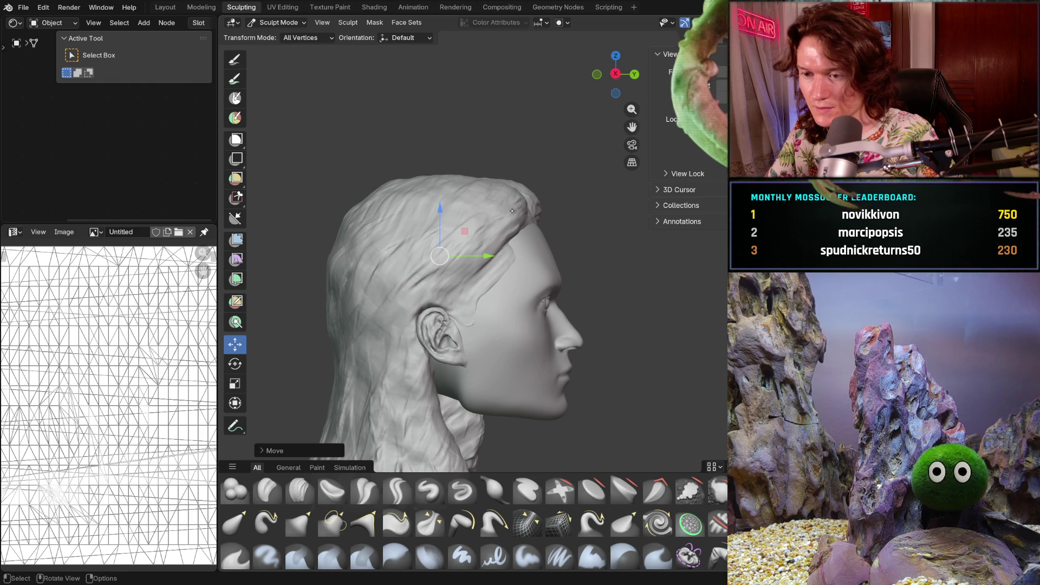
pyautogui.scroll(3, 462, 400)
pyautogui.moveTo(462, 400); pyautogui.dragTo(437, 365, button='middle')
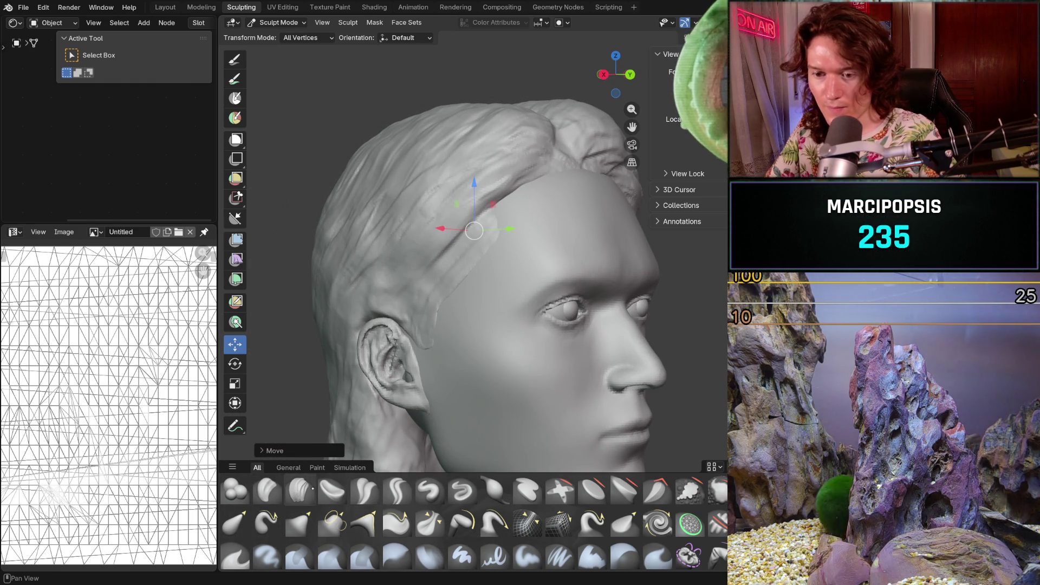
# Select the Clay Strips brush and shrink it to 170 px
pyautogui.click(299, 491)
pyautogui.scroll(1, 390, 355)
pyautogui.press('f')
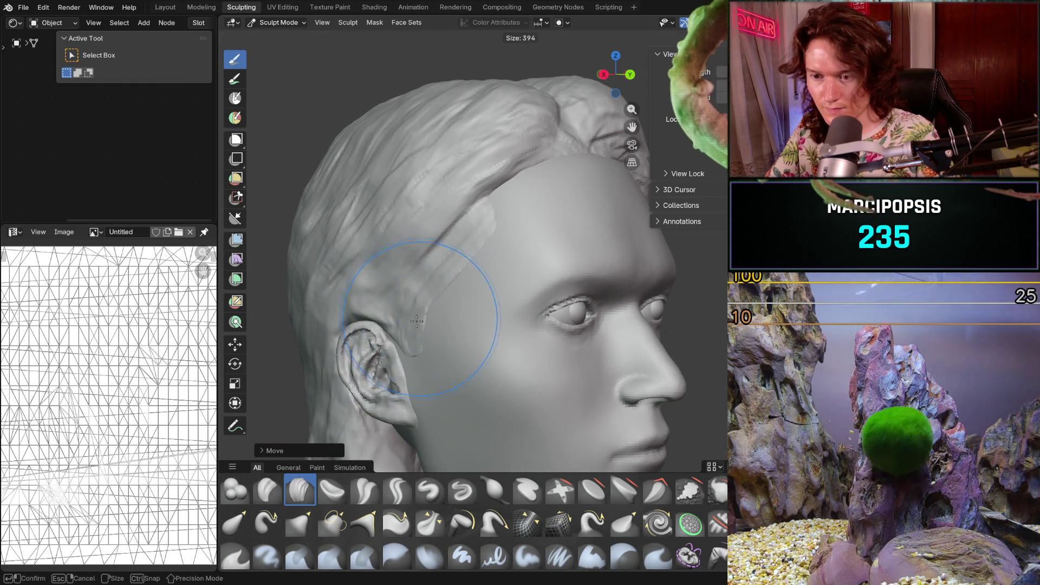
pyautogui.click(424, 363)
pyautogui.scroll(5, 411, 346)
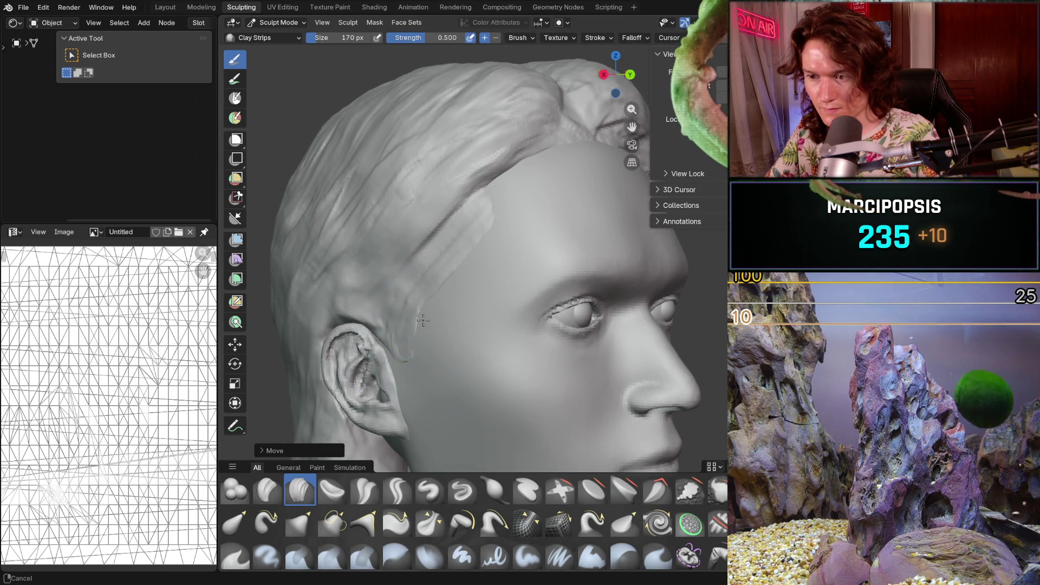
pyautogui.scroll(-1, 470, 339)
# Sculpt around the ear and undo the stray bulge covering it
pyautogui.moveTo(471, 325)
pyautogui.mouseDown(button='middle')
pyautogui.moveTo(510, 327)
pyautogui.moveTo(499, 348)
pyautogui.mouseUp(button='middle')
pyautogui.scroll(1, 485, 346)
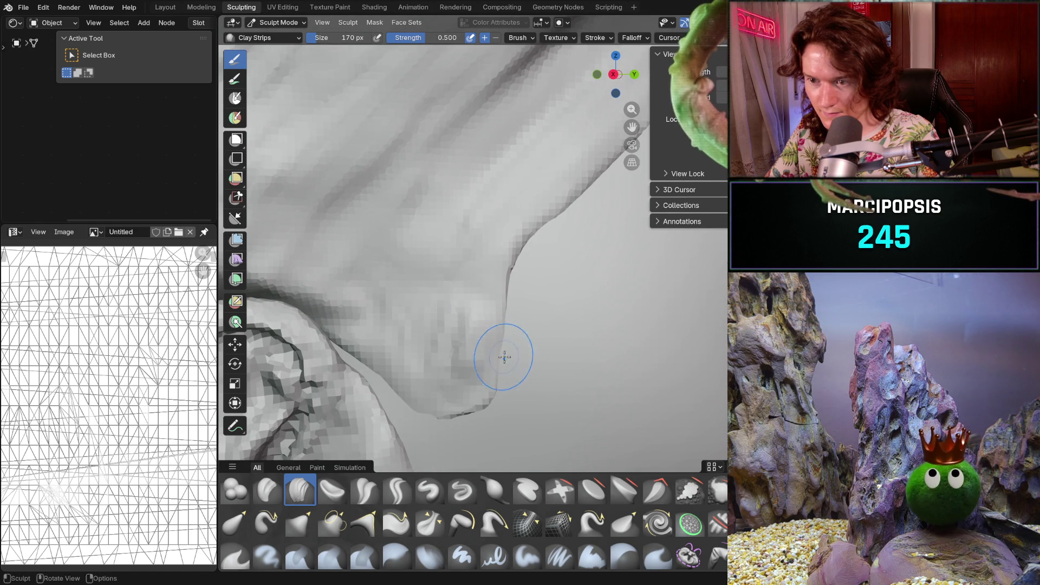
pyautogui.moveTo(416, 326); pyautogui.dragTo(425, 302, button='middle')
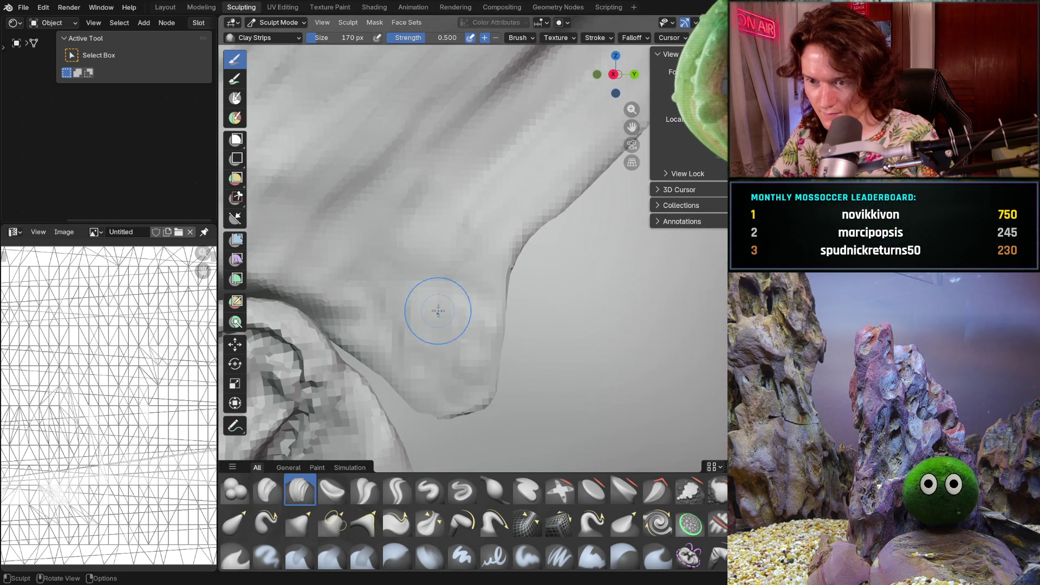
pyautogui.hotkey('ctrl', 'z')
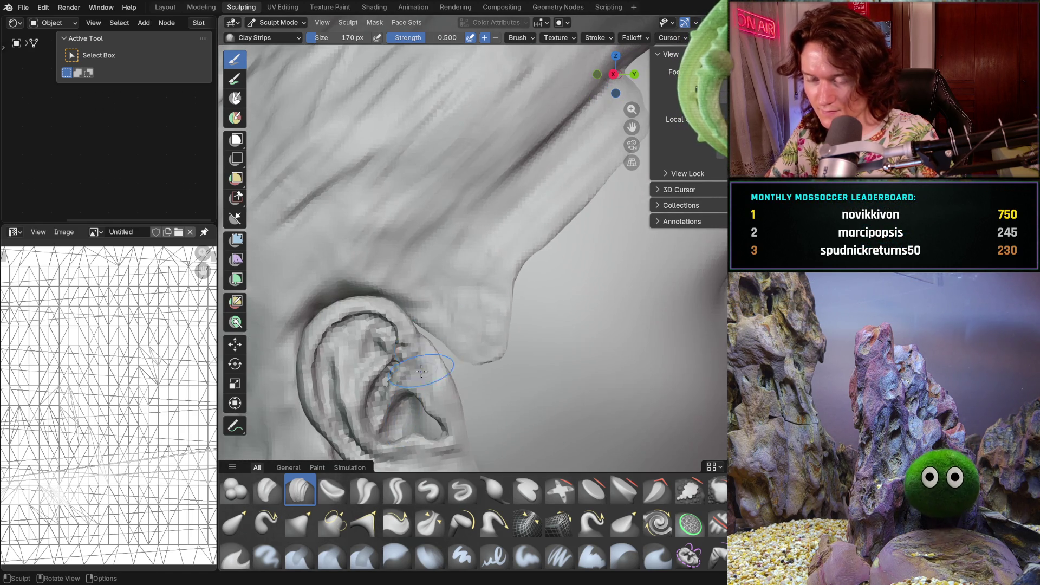
pyautogui.moveTo(458, 300)
pyautogui.keyDown('ctrl'); pyautogui.mouseDown(button='middle')
pyautogui.moveTo(466, 257)
pyautogui.moveTo(569, 260)
pyautogui.moveTo(472, 280)
pyautogui.moveTo(522, 272)
pyautogui.moveTo(634, 289)
pyautogui.moveTo(523, 310)
pyautogui.moveTo(542, 418)
pyautogui.mouseUp(button='middle'); pyautogui.keyUp('ctrl')
pyautogui.scroll(-4, 548, 262)
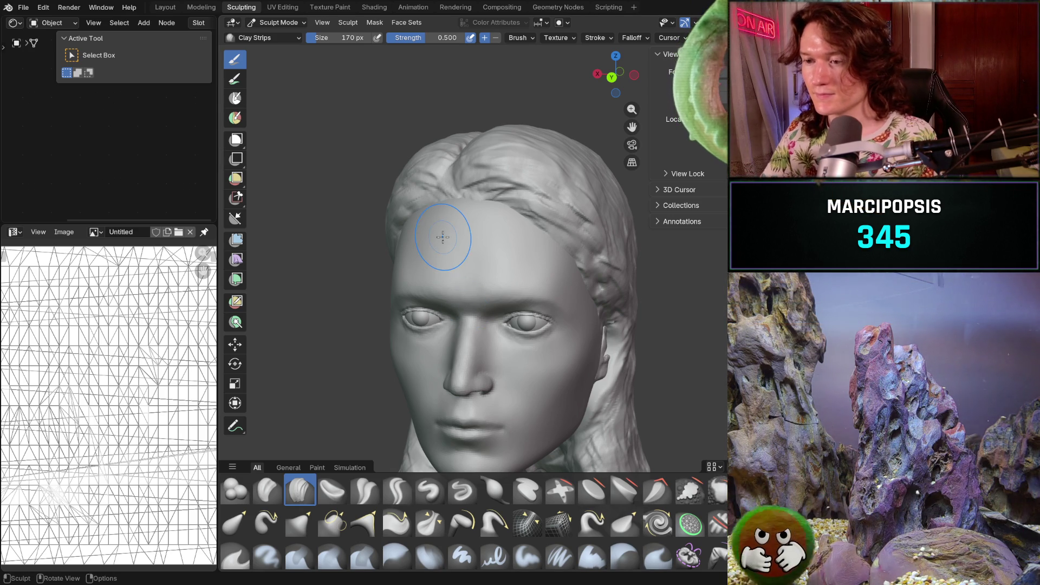
# Check the head from front and an exact right profile, then hide the hair
pyautogui.moveTo(464, 279); pyautogui.dragTo(502, 270, button='middle')
pyautogui.scroll(-3, 502, 269)
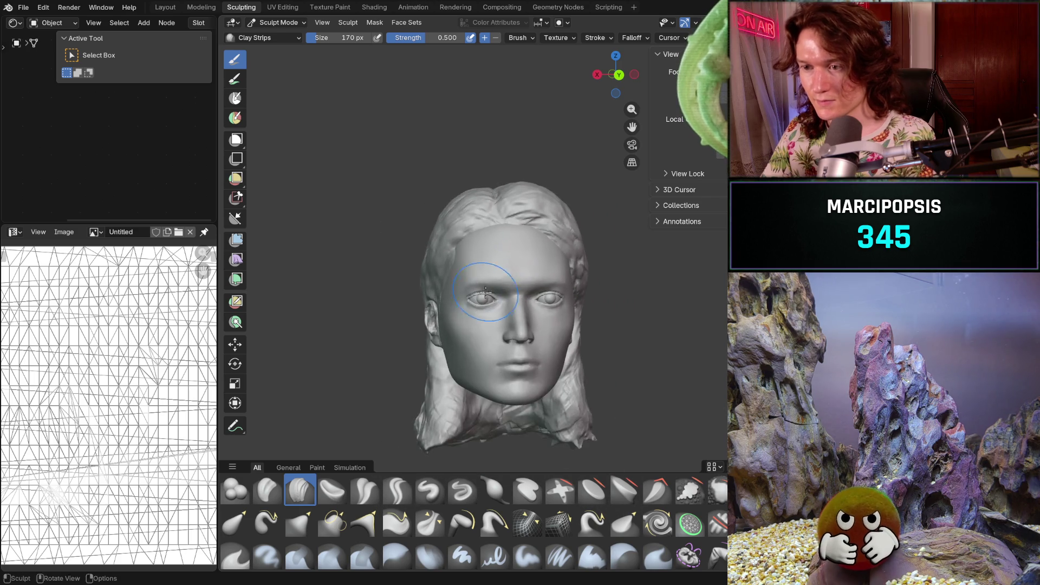
pyautogui.click(597, 75)
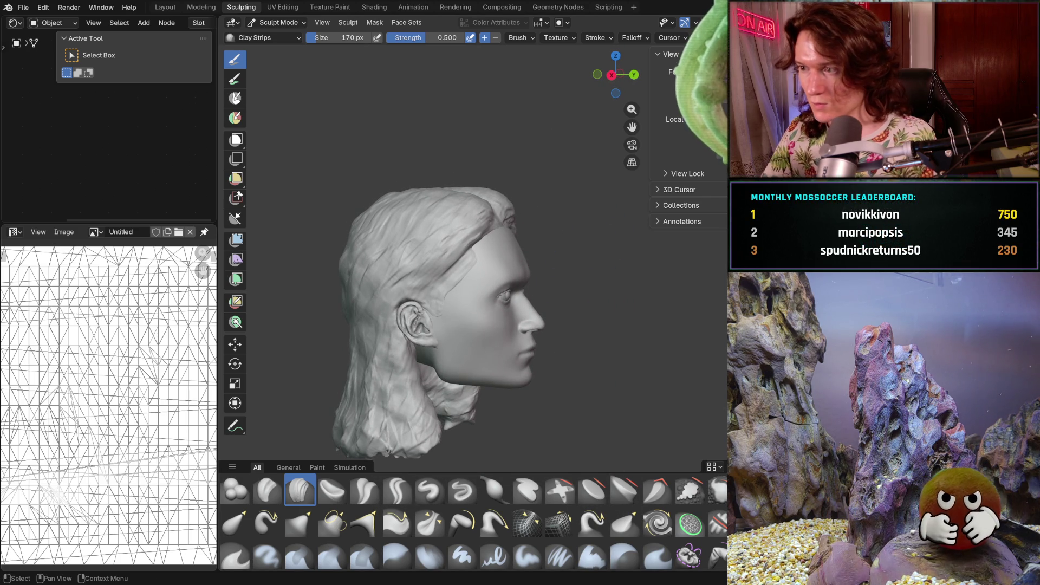
pyautogui.hotkey('ctrl', 'z')
# Frame the bald head, select the Smooth brush at 418 px, and orbit around the skull
pyautogui.scroll(3, 545, 265)
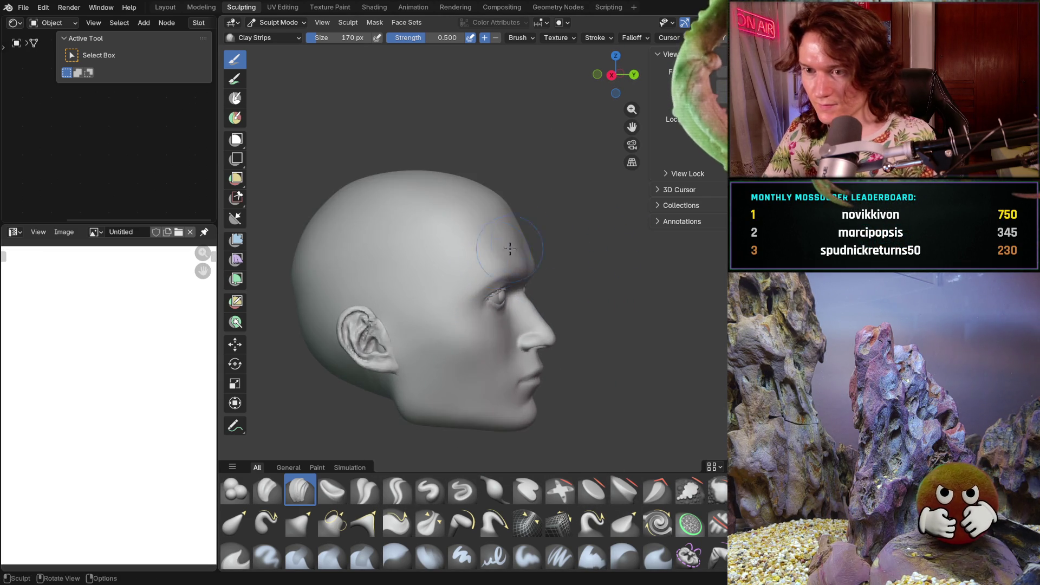
pyautogui.keyDown('shift'); pyautogui.moveTo(493, 265); pyautogui.dragTo(546, 265, button='middle'); pyautogui.keyUp('shift')
pyautogui.press('s')
pyautogui.press('f')
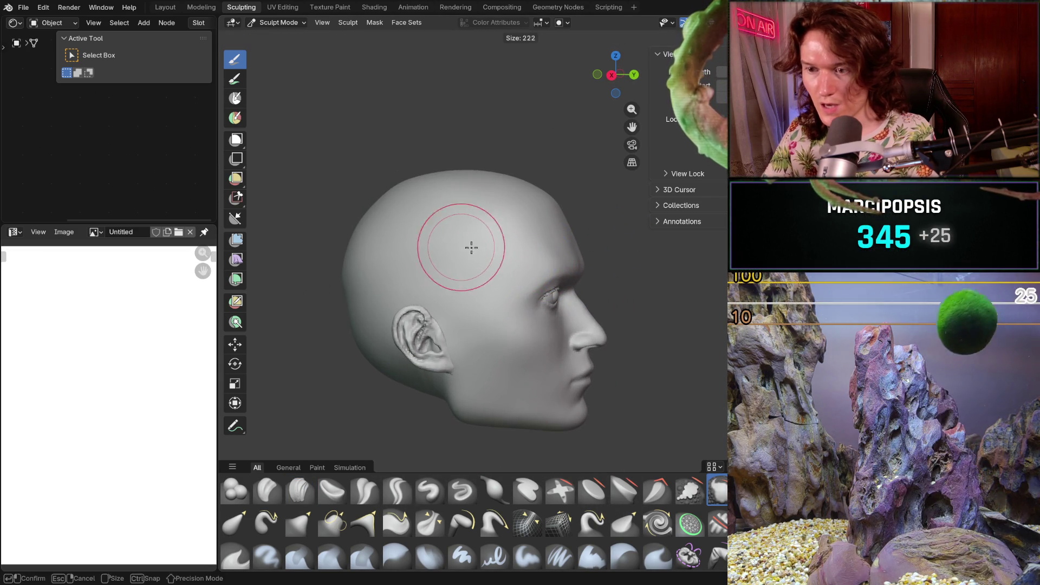
pyautogui.moveTo(471, 251); pyautogui.dragTo(401, 206, button='middle')
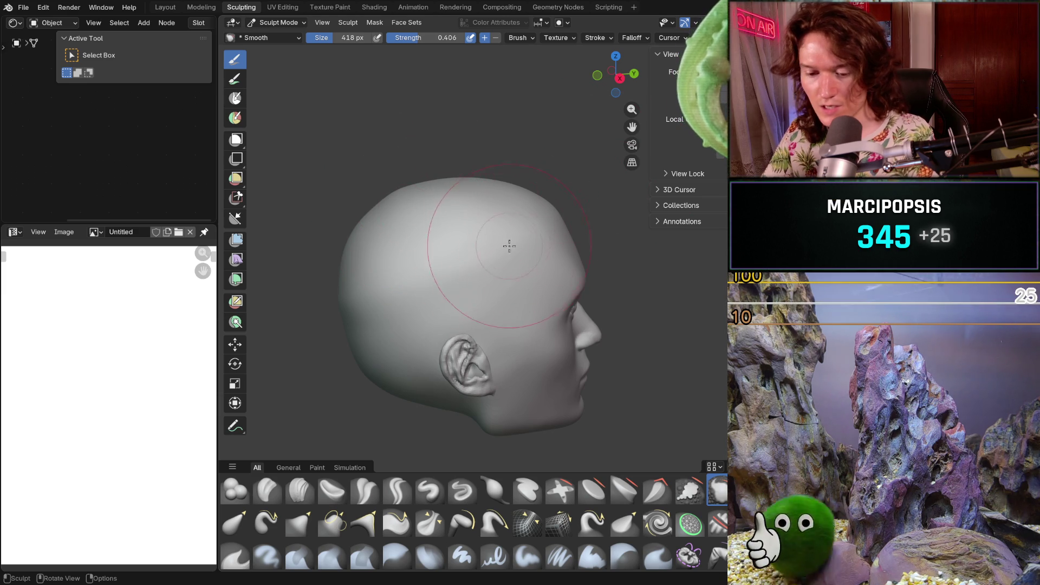
pyautogui.moveTo(418, 231)
pyautogui.mouseDown(button='middle')
pyautogui.moveTo(391, 211)
pyautogui.moveTo(402, 239)
pyautogui.moveTo(372, 191)
pyautogui.mouseUp(button='middle')
pyautogui.moveTo(360, 244)
pyautogui.mouseDown(button='middle')
pyautogui.moveTo(325, 282)
pyautogui.moveTo(378, 267)
pyautogui.mouseUp(button='middle')
pyautogui.scroll(1, 360, 265)
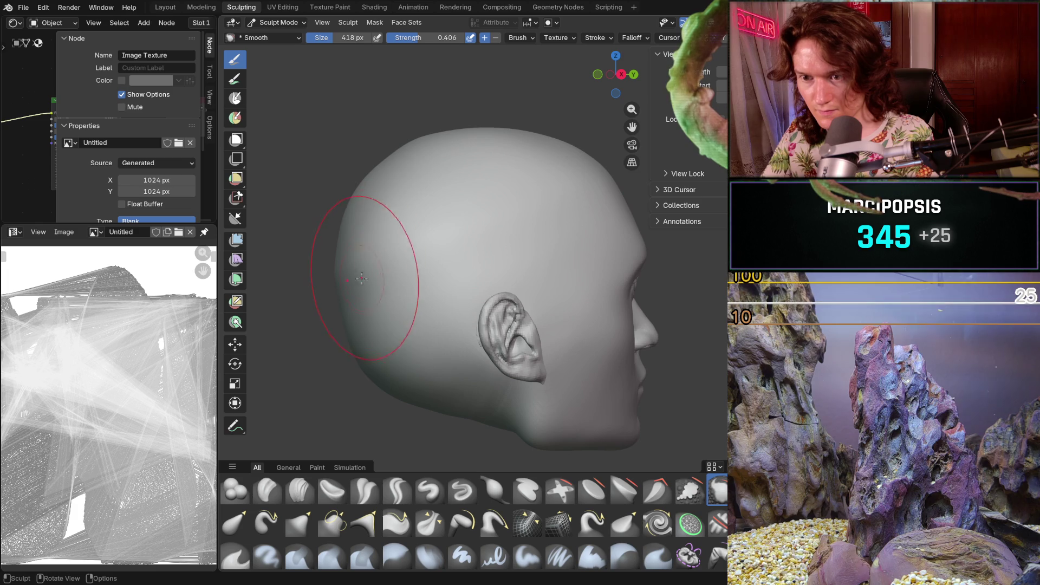
# Select the Clay Strips brush at 160 px, restore the overlays and clear the head's mask
pyautogui.click(299, 490)
pyautogui.press('f')
pyautogui.click(423, 290)
pyautogui.moveTo(383, 290)
pyautogui.mouseDown(button='middle')
pyautogui.moveTo(313, 316)
pyautogui.moveTo(297, 345)
pyautogui.moveTo(365, 306)
pyautogui.moveTo(307, 321)
pyautogui.mouseUp(button='middle')
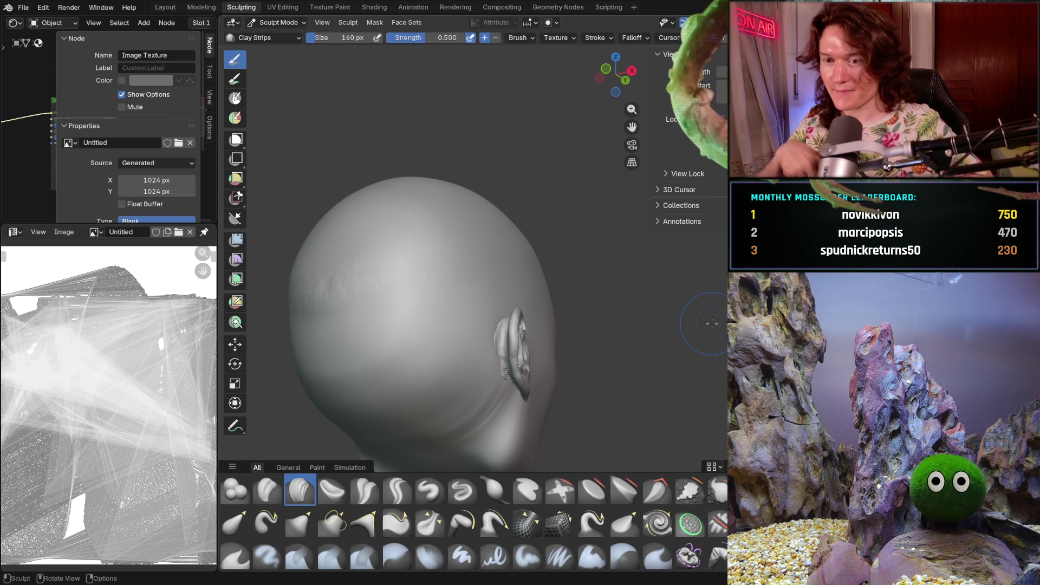
pyautogui.moveTo(376, 320)
pyautogui.mouseDown(button='middle')
pyautogui.moveTo(345, 311)
pyautogui.moveTo(351, 321)
pyautogui.moveTo(414, 285)
pyautogui.moveTo(398, 294)
pyautogui.mouseUp(button='middle')
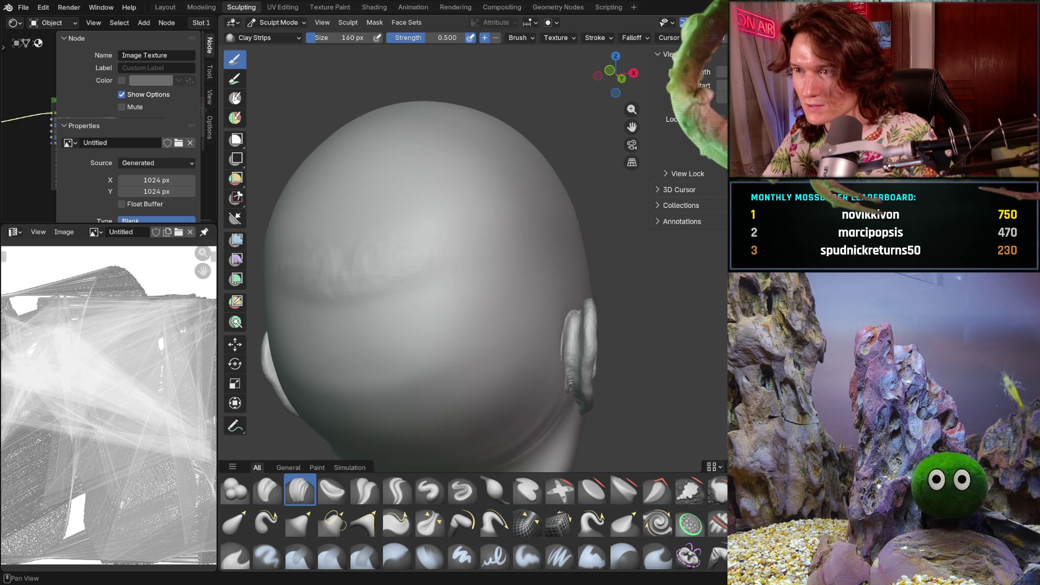
pyautogui.hotkey('shift', 'alt', 'z')
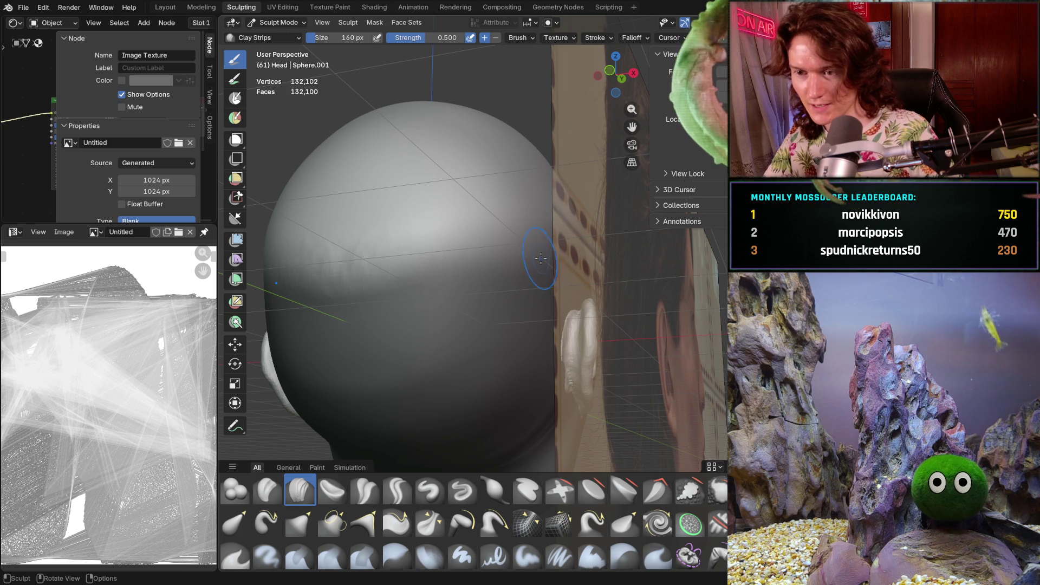
pyautogui.hotkey('alt', 'm')
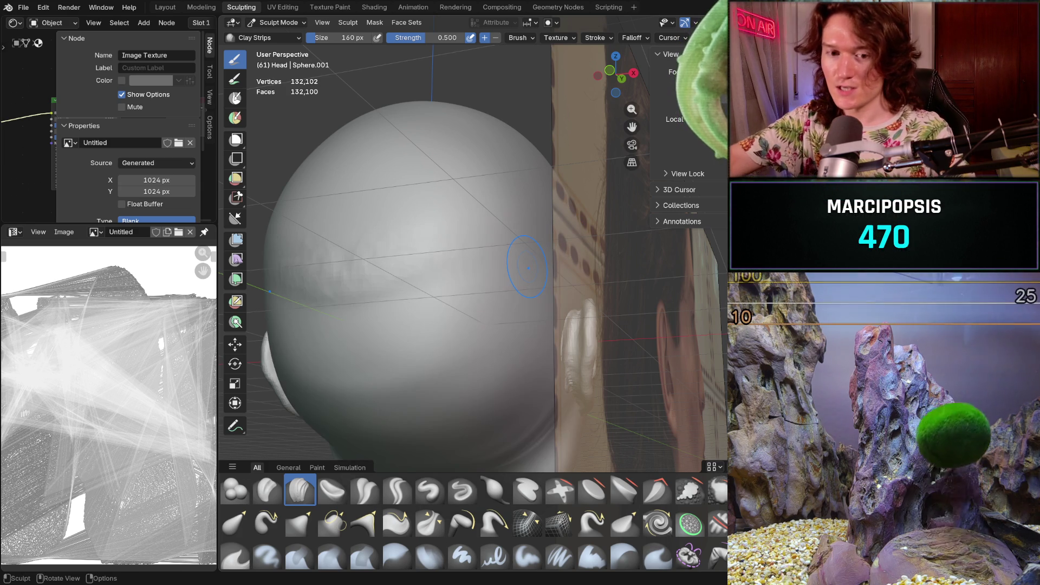
# Build up clay strips on the back of the skull, checking from several angles
pyautogui.moveTo(304, 332); pyautogui.dragTo(379, 317, button='middle')
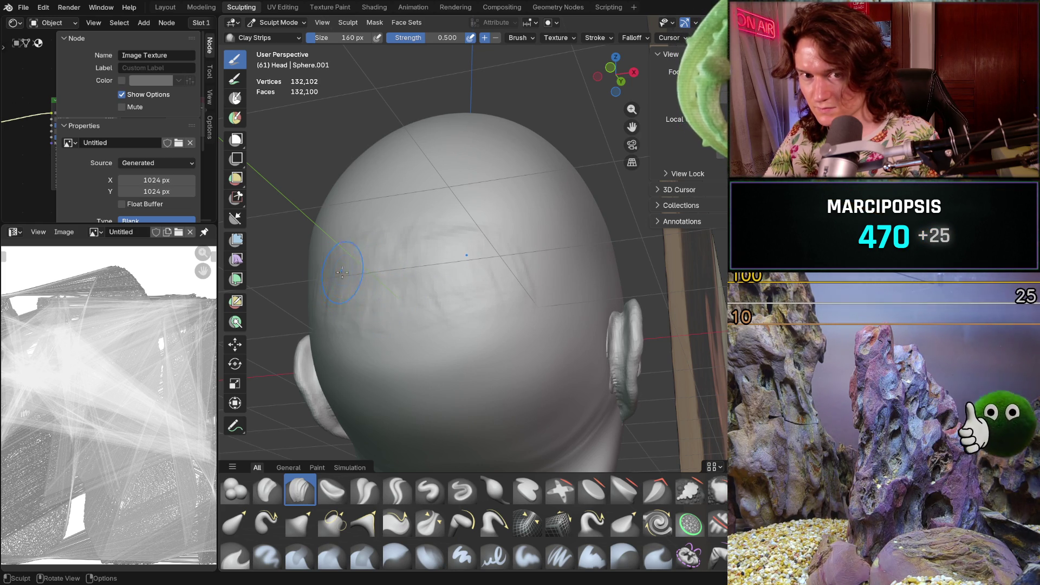
pyautogui.moveTo(347, 325); pyautogui.dragTo(336, 342)
pyautogui.moveTo(399, 307); pyautogui.dragTo(351, 285, button='middle')
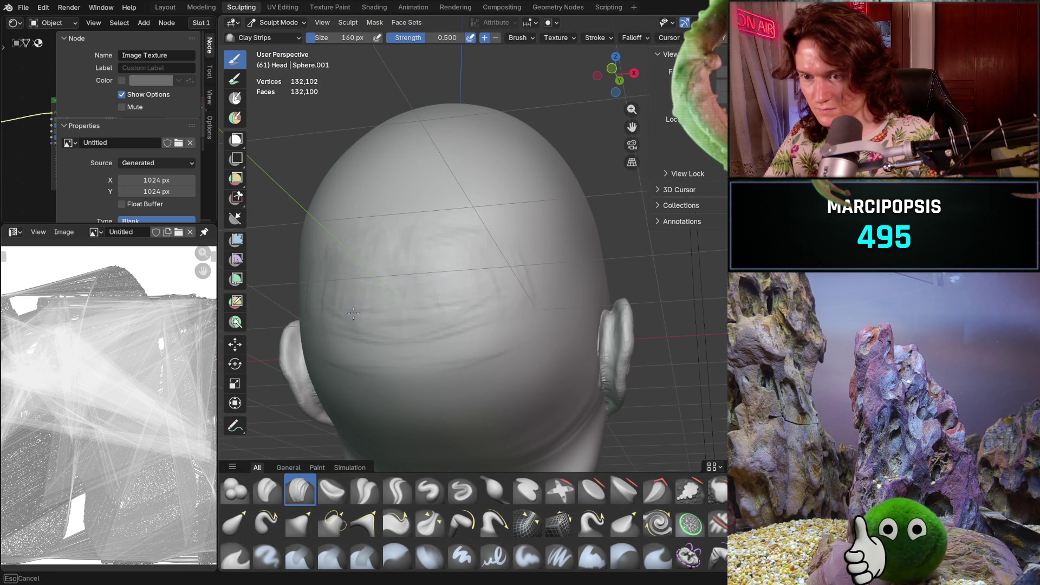
pyautogui.moveTo(452, 284)
pyautogui.mouseDown(button='middle')
pyautogui.moveTo(348, 274)
pyautogui.moveTo(354, 260)
pyautogui.mouseUp(button='middle')
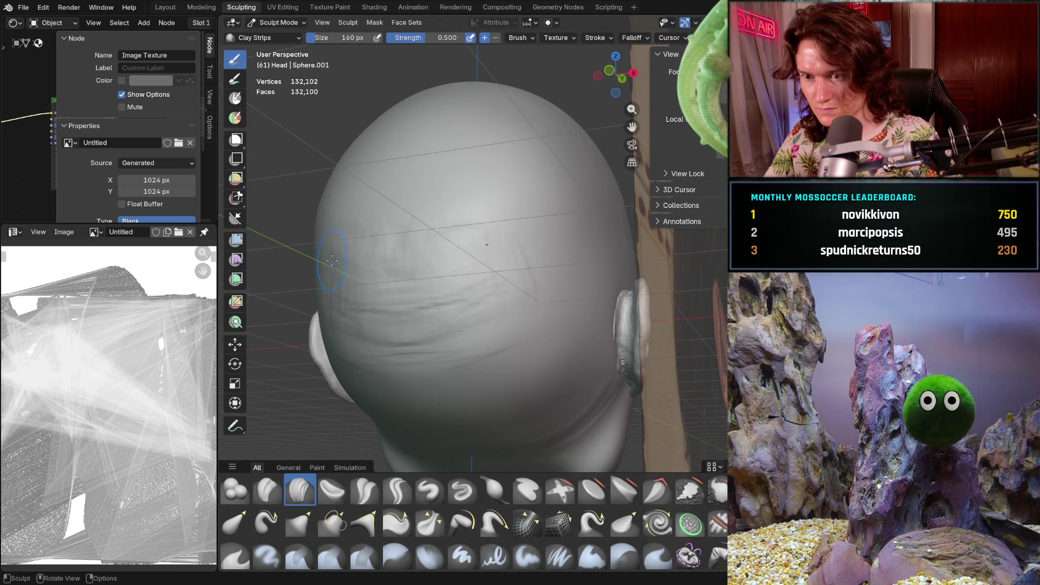
pyautogui.moveTo(380, 246); pyautogui.dragTo(411, 241)
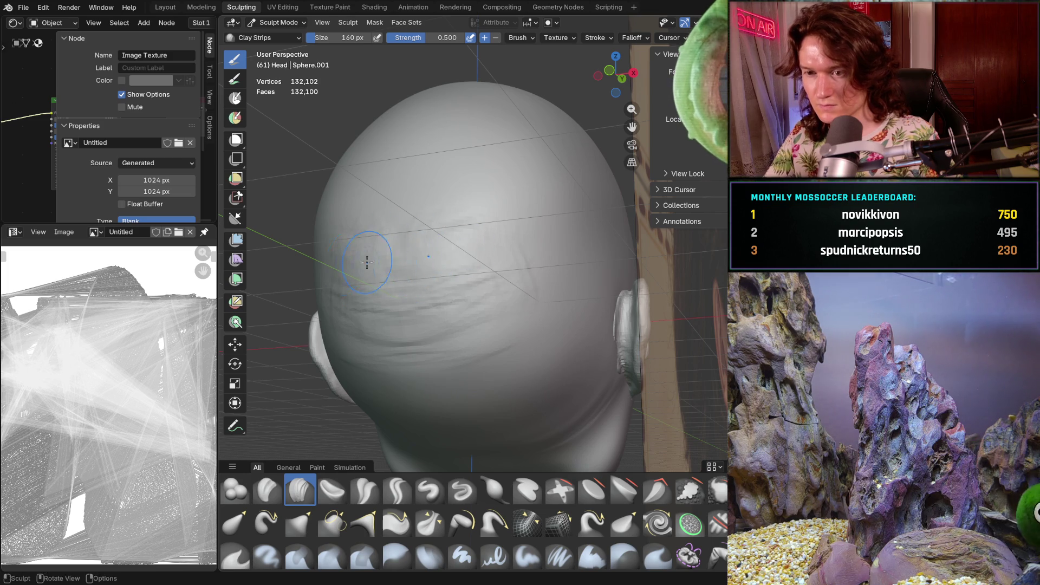
pyautogui.moveTo(384, 265); pyautogui.dragTo(344, 267, button='middle')
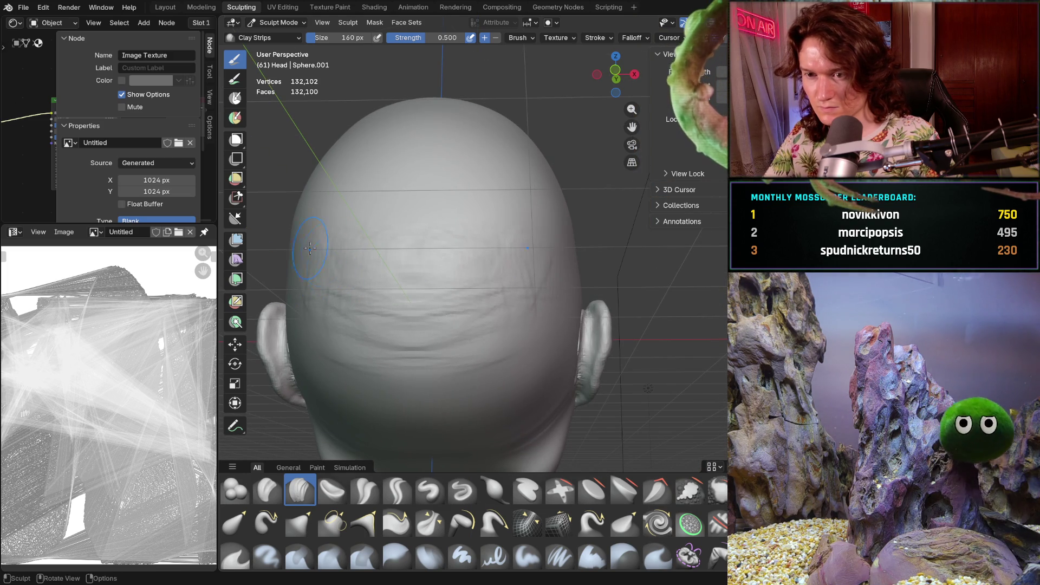
pyautogui.moveTo(401, 206)
pyautogui.mouseDown(button='middle')
pyautogui.moveTo(457, 214)
pyautogui.moveTo(407, 225)
pyautogui.moveTo(497, 236)
pyautogui.mouseUp(button='middle')
# Switch to the Smooth brush and enlarge its radius to 324 px
pyautogui.hotkey('shift', 's')
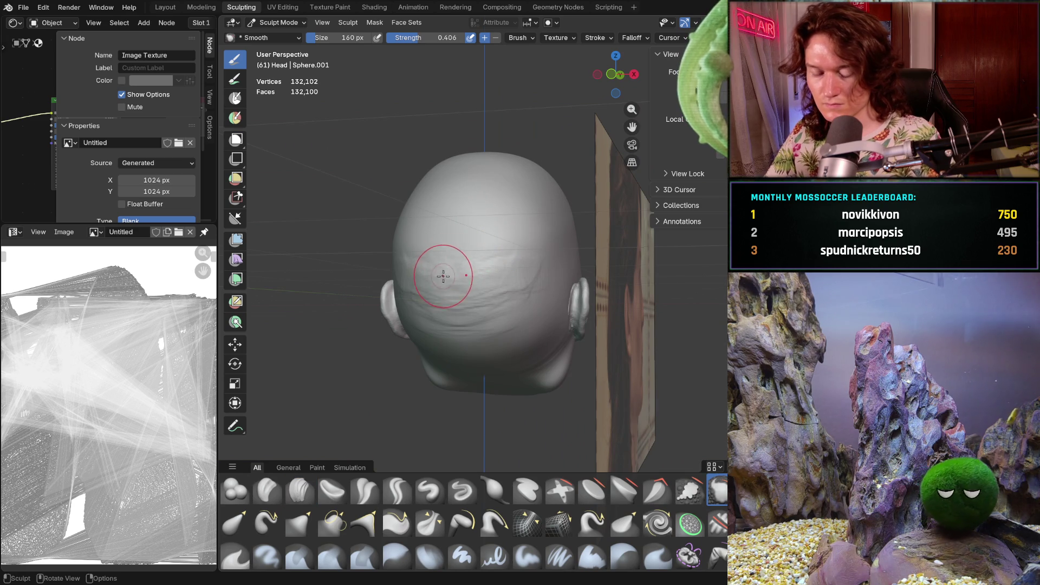
pyautogui.press('f')
pyautogui.click(483, 243)
pyautogui.scroll(2, 483, 243)
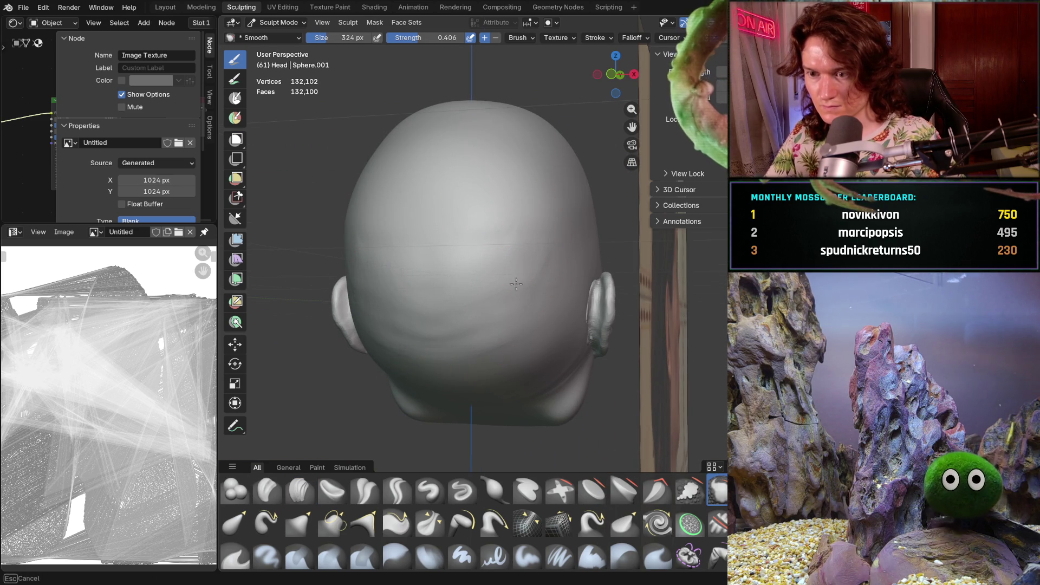
pyautogui.scroll(2, 524, 322)
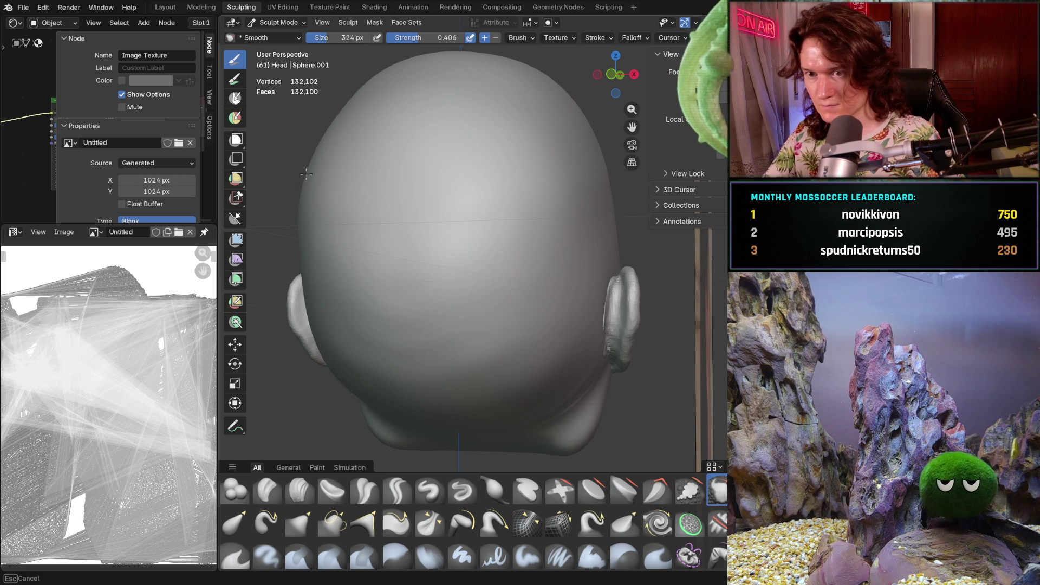
pyautogui.moveTo(314, 163)
pyautogui.mouseDown(button='middle')
pyautogui.moveTo(335, 173)
pyautogui.moveTo(322, 223)
pyautogui.mouseUp(button='middle')
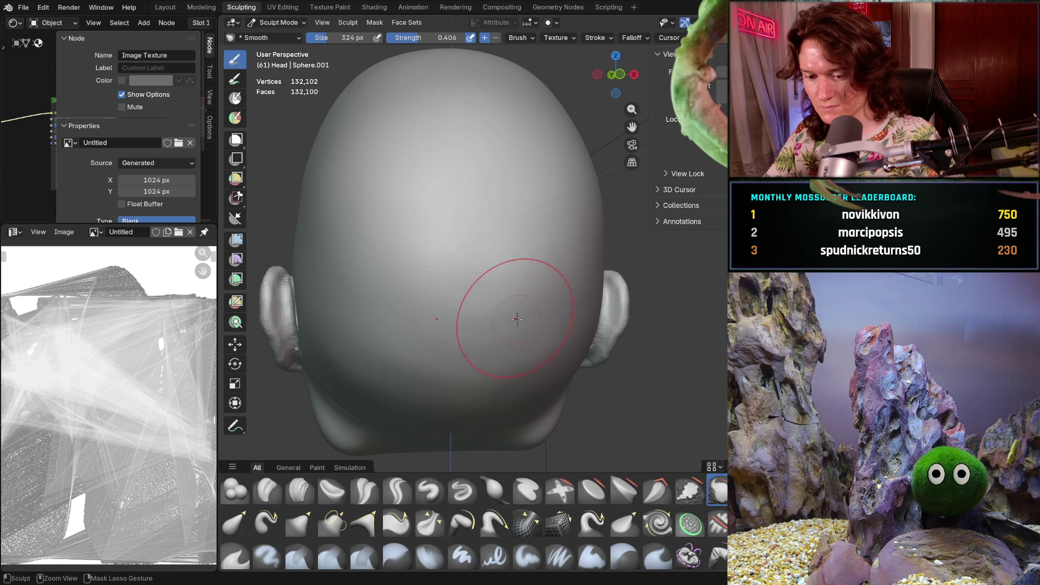
# Smooth the bumps on the back of the head, then undo to bring back the hidden hair
pyautogui.moveTo(519, 318); pyautogui.dragTo(533, 285)
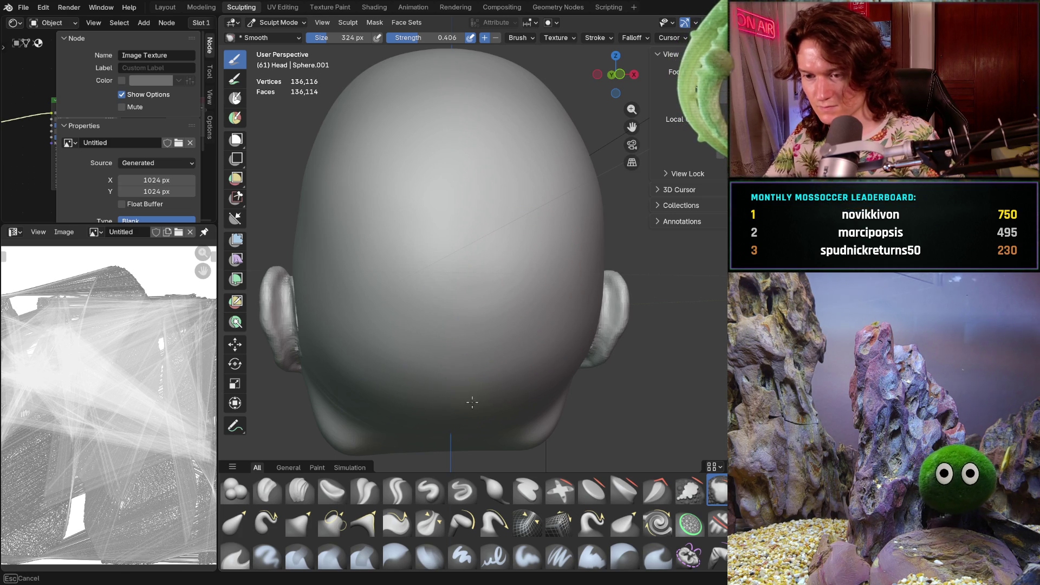
pyautogui.moveTo(601, 297); pyautogui.dragTo(636, 239, button='middle')
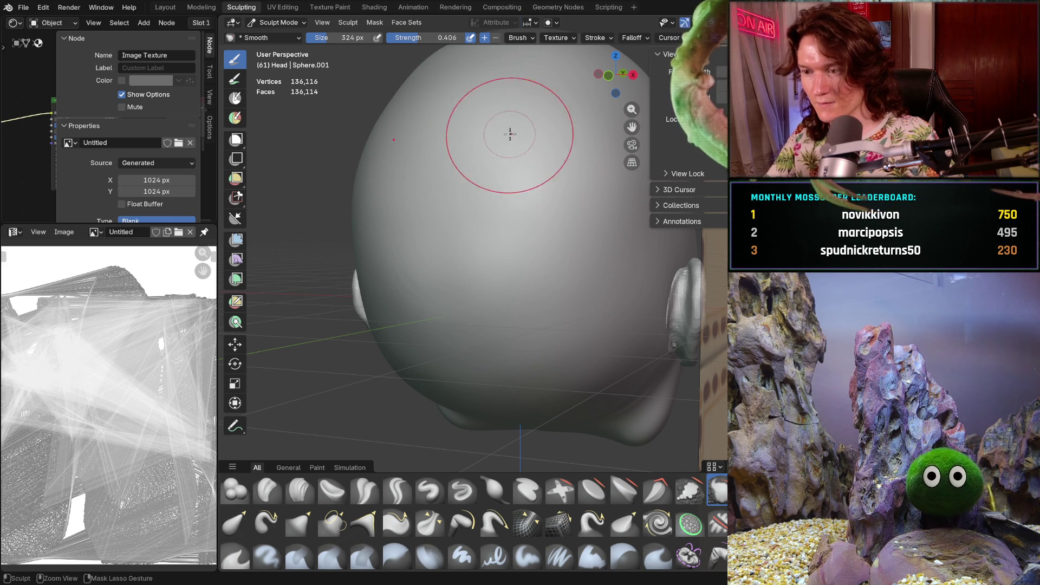
pyautogui.scroll(-5, 501, 141)
pyautogui.moveTo(481, 209); pyautogui.dragTo(514, 166, button='middle')
pyautogui.moveTo(532, 217)
pyautogui.mouseDown(button='middle')
pyautogui.moveTo(448, 325)
pyautogui.moveTo(464, 302)
pyautogui.moveTo(391, 313)
pyautogui.mouseUp(button='middle')
pyautogui.scroll(3, 464, 301)
pyautogui.scroll(3, 438, 283)
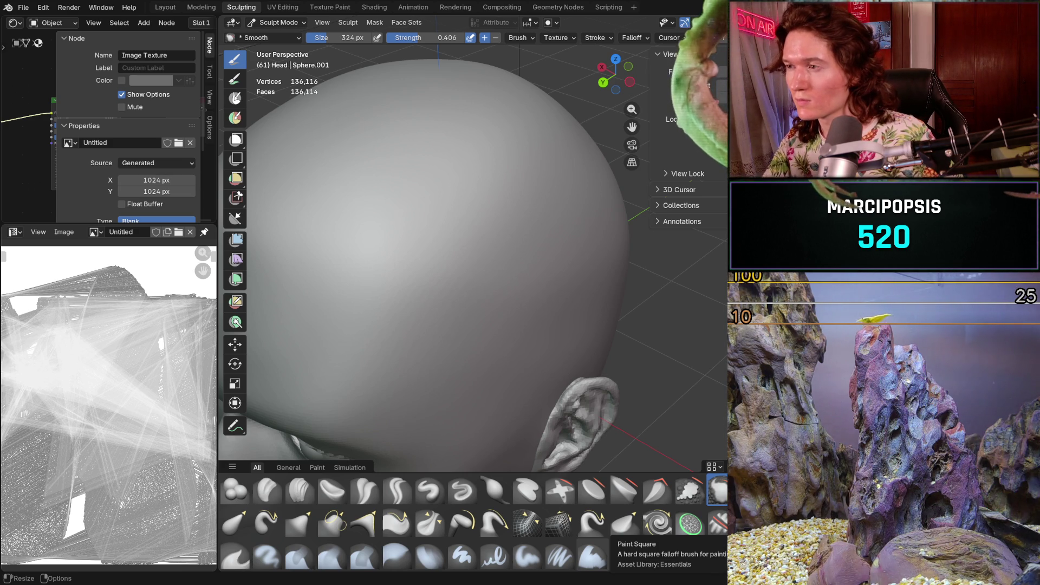
pyautogui.moveTo(629, 282)
pyautogui.mouseDown(button='middle')
pyautogui.moveTo(654, 279)
pyautogui.moveTo(662, 267)
pyautogui.mouseUp(button='middle')
pyautogui.moveTo(672, 162)
pyautogui.keyDown('ctrl'); pyautogui.mouseDown(button='middle')
pyautogui.moveTo(656, 179)
pyautogui.moveTo(672, 162)
pyautogui.mouseUp(button='middle'); pyautogui.keyUp('ctrl')
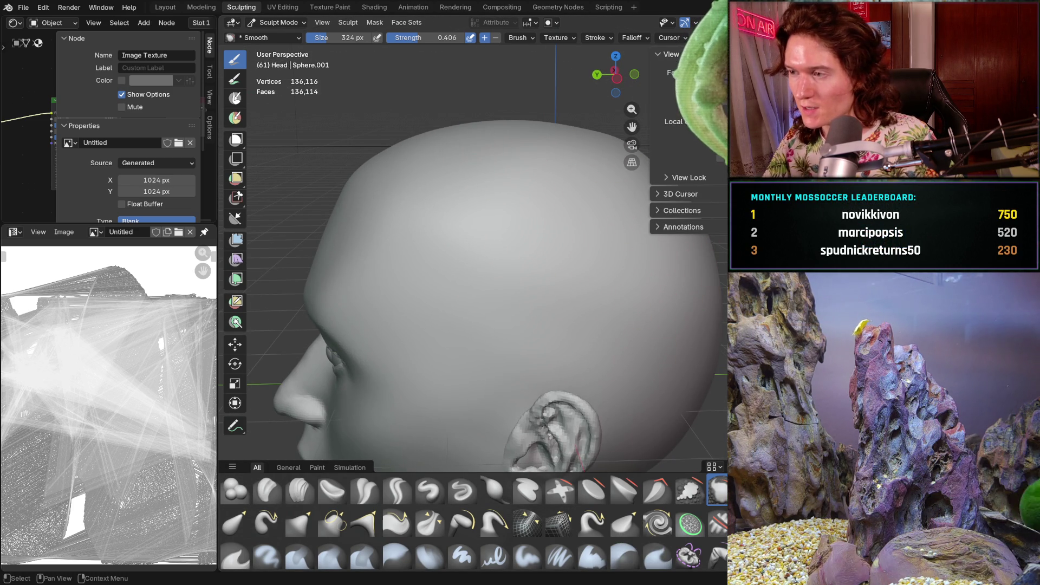
pyautogui.hotkey('ctrl', 'z')
# Inspect the long-haired head from front and tilted side views
pyautogui.scroll(-5, 522, 267)
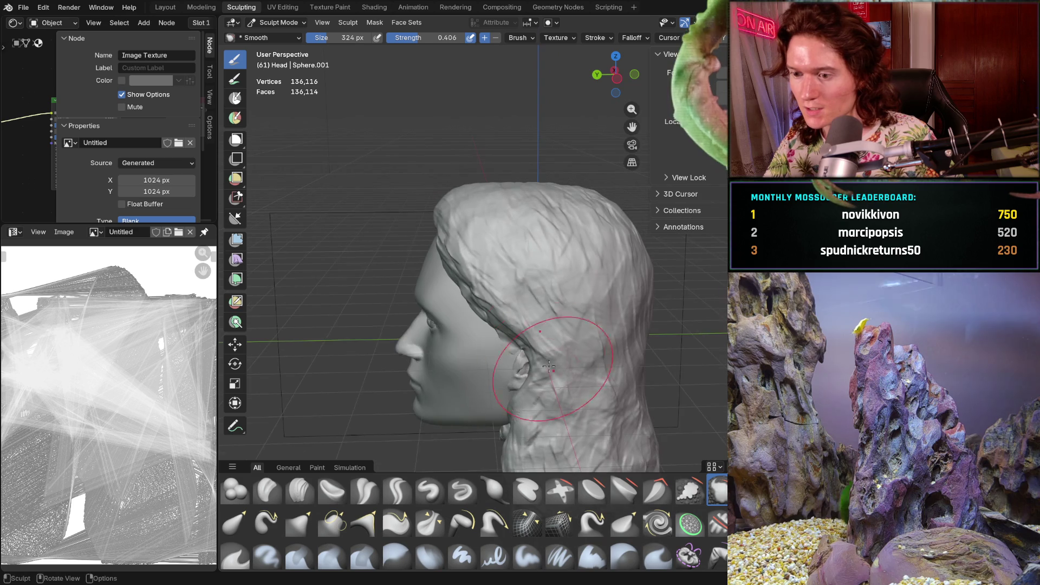
pyautogui.moveTo(476, 271)
pyautogui.mouseDown(button='middle')
pyautogui.moveTo(575, 260)
pyautogui.moveTo(531, 298)
pyautogui.moveTo(547, 309)
pyautogui.mouseUp(button='middle')
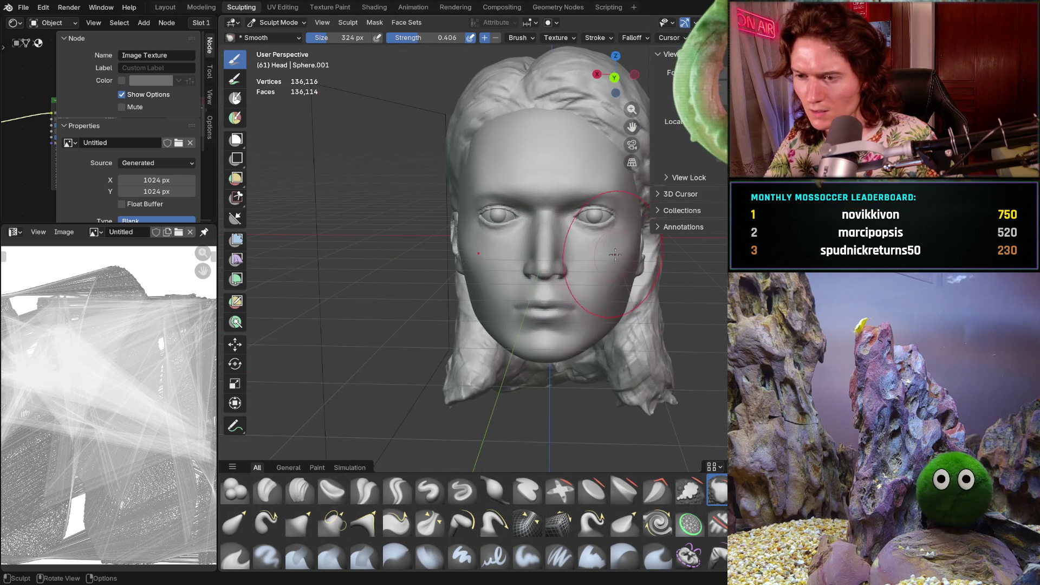
pyautogui.scroll(5, 596, 260)
pyautogui.moveTo(597, 260)
pyautogui.mouseDown(button='middle')
pyautogui.moveTo(537, 292)
pyautogui.moveTo(548, 307)
pyautogui.mouseUp(button='middle')
pyautogui.scroll(-3, 545, 304)
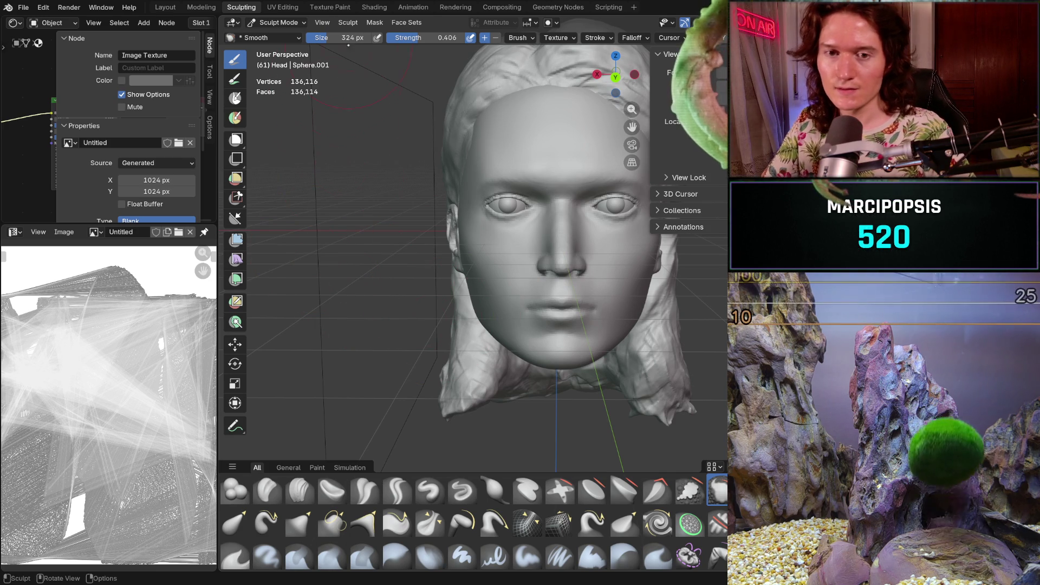
pyautogui.keyDown('shift'); pyautogui.moveTo(315, 251); pyautogui.dragTo(314, 251, button='middle'); pyautogui.keyUp('shift')
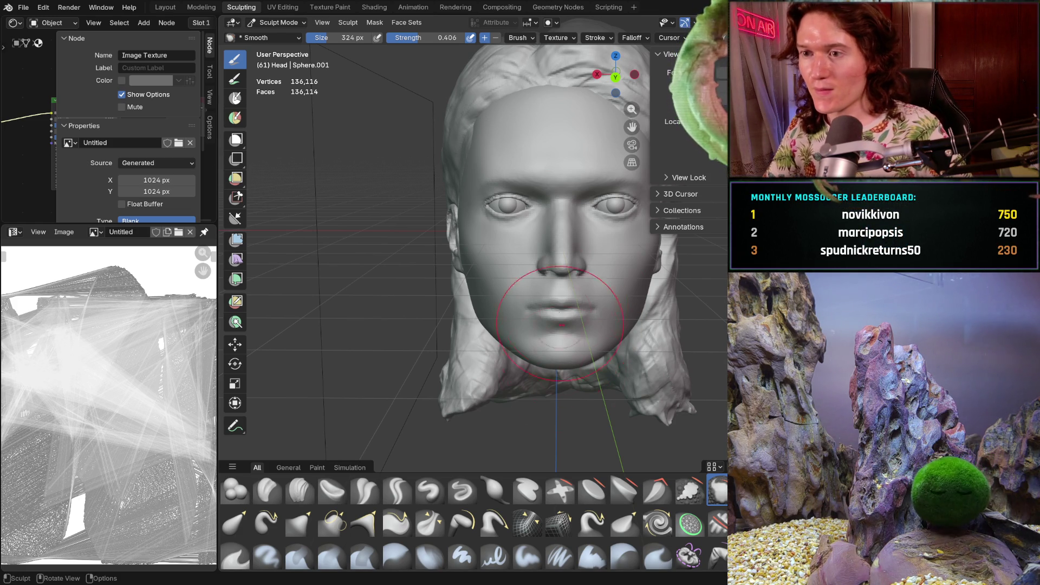
pyautogui.scroll(-3, 562, 335)
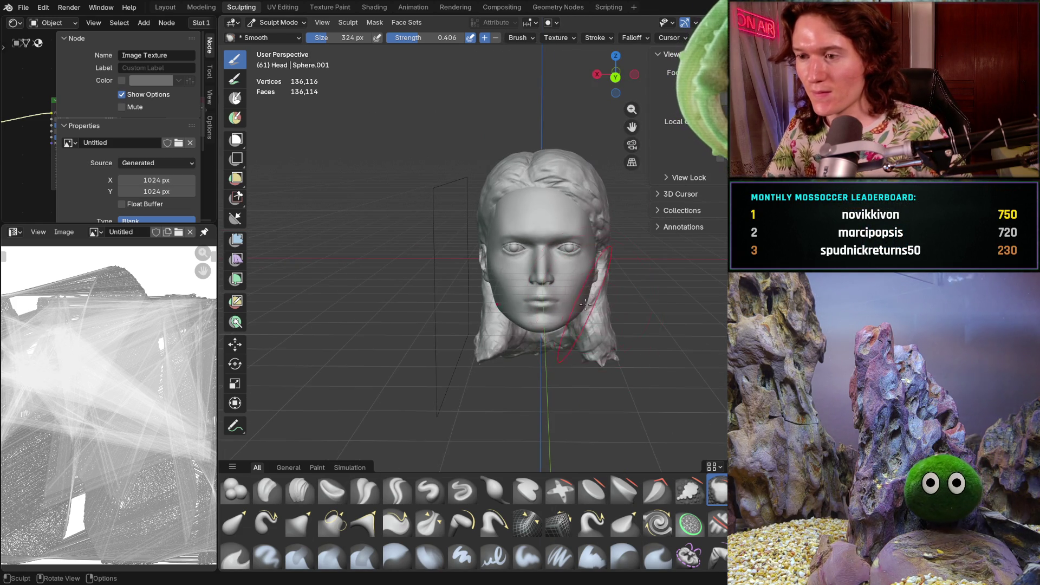
pyautogui.moveTo(590, 298); pyautogui.dragTo(548, 289, button='middle')
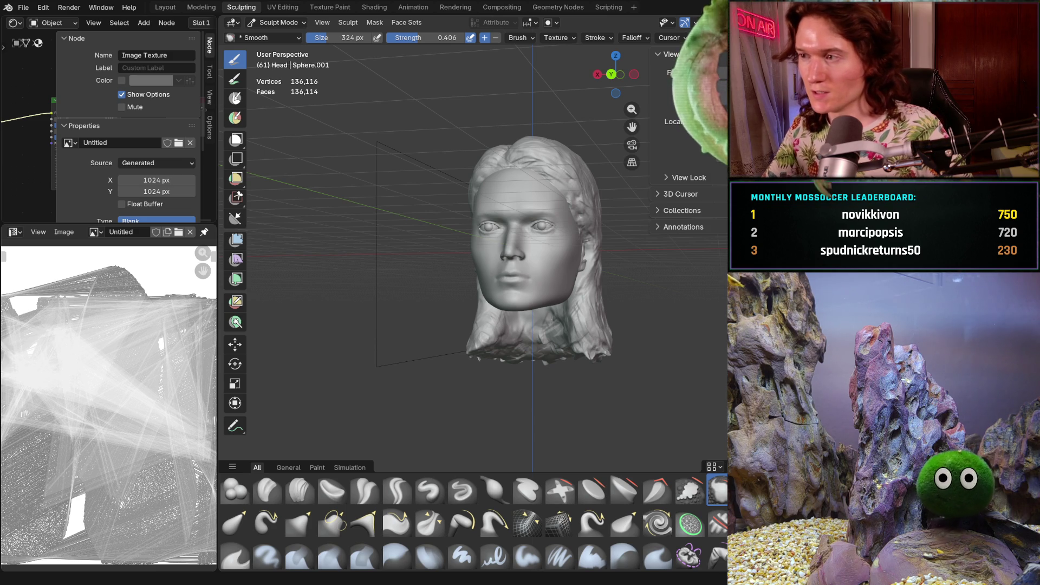
pyautogui.moveTo(358, 238); pyautogui.dragTo(380, 234, button='middle')
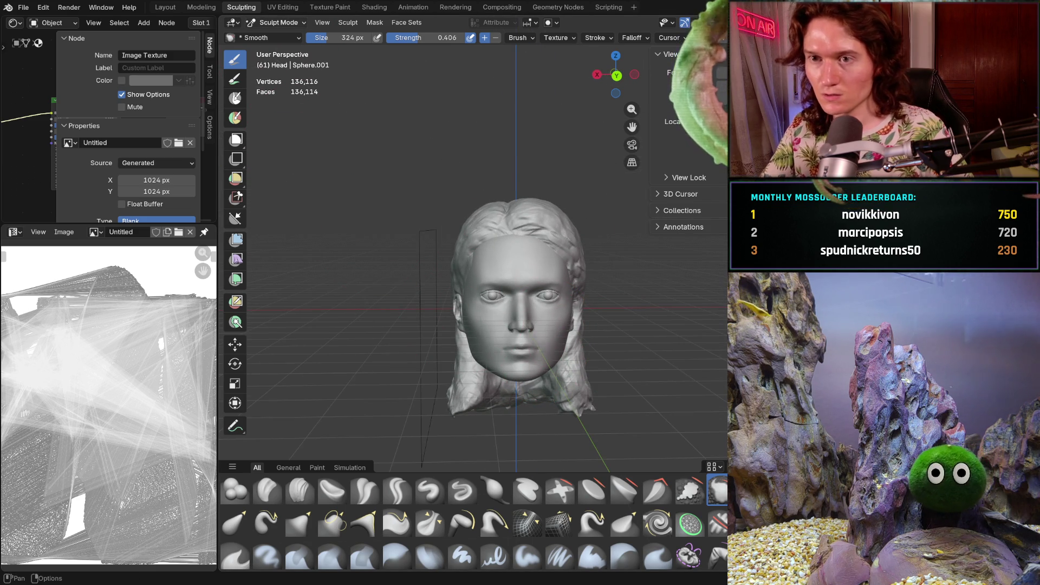
pyautogui.click(283, 18)
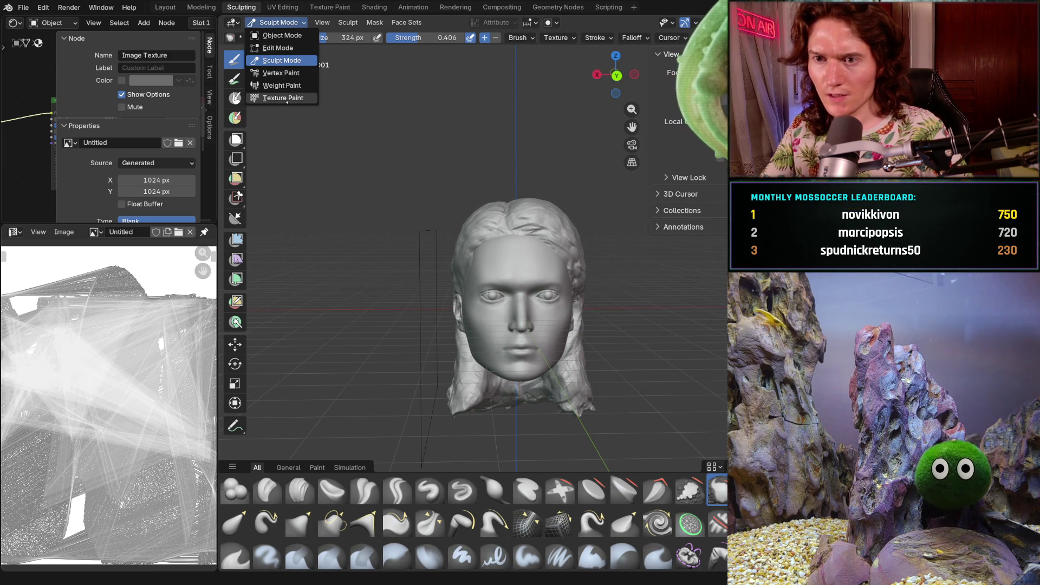
# Switch the head to Texture Paint mode and bring the image texture node into view
pyautogui.click(286, 98)
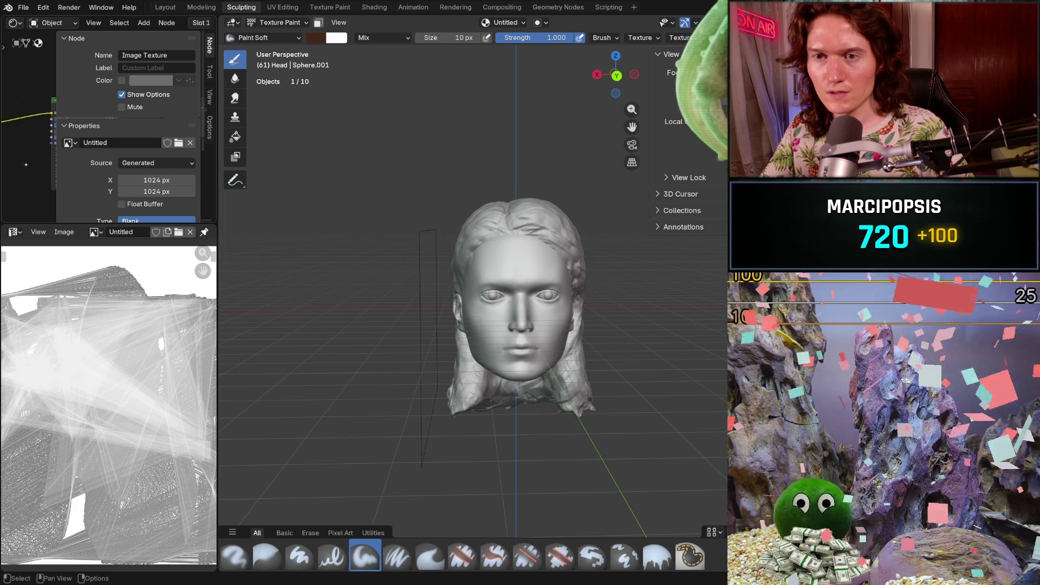
pyautogui.click(65, 39)
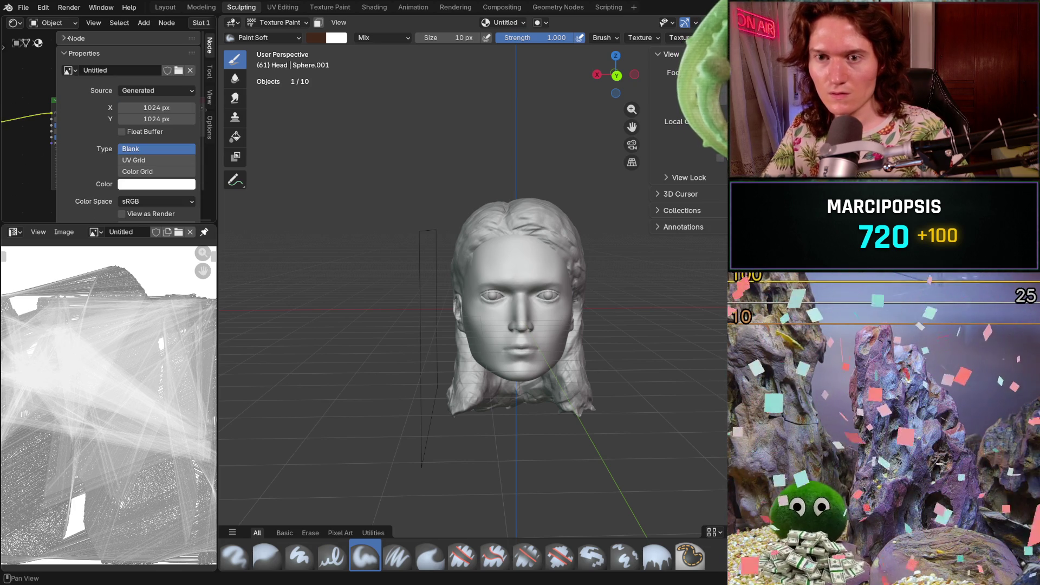
pyautogui.click(65, 39)
pyautogui.click(64, 38)
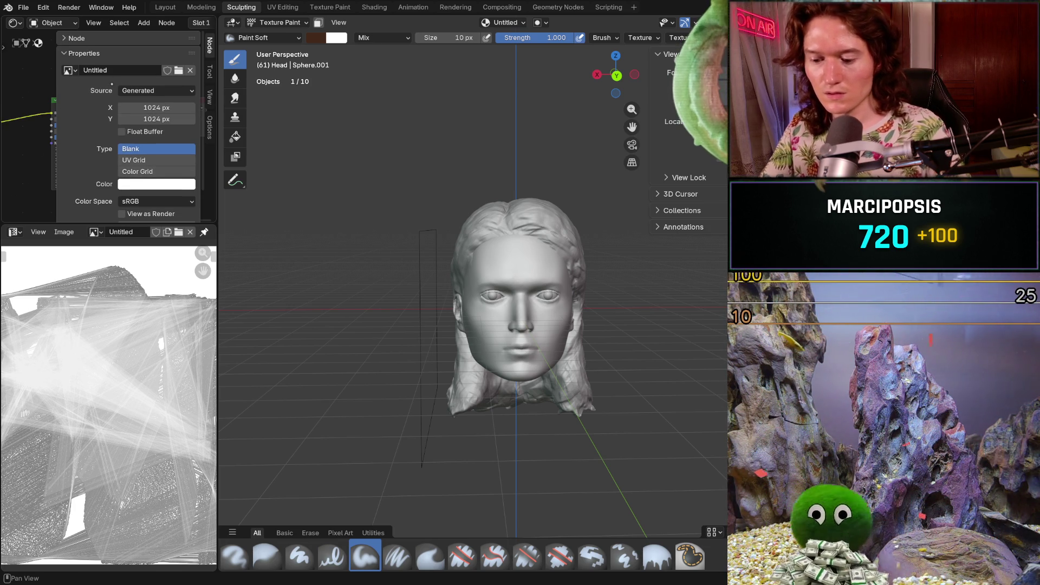
pyautogui.press('n')
pyautogui.moveTo(90, 158); pyautogui.dragTo(149, 141, button='middle')
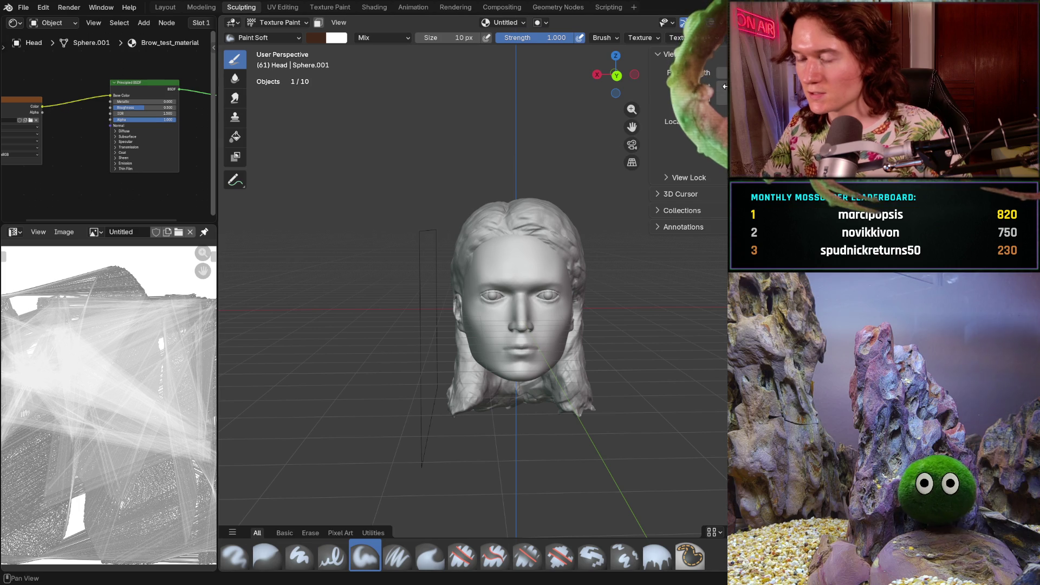
# Save the Untitled image and widen the image and node editors
pyautogui.scroll(-3, 191, 333)
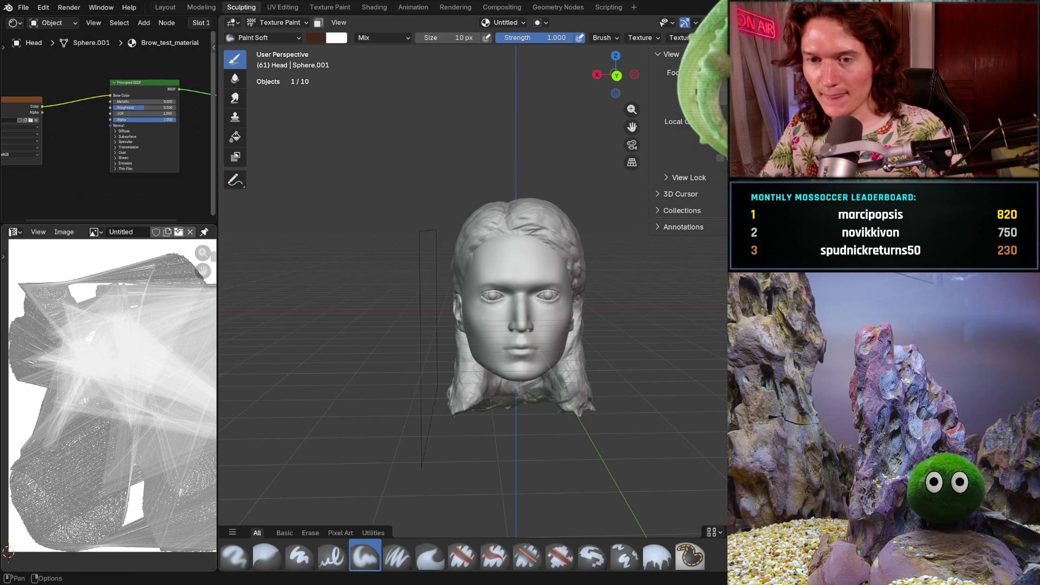
pyautogui.scroll(4, 347, 188)
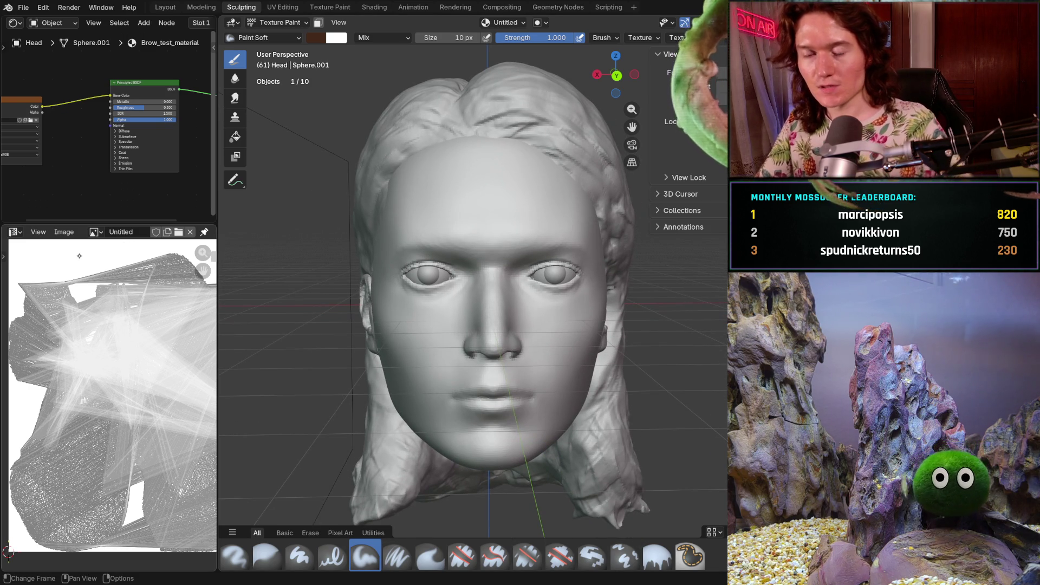
pyautogui.hotkey('alt', 's')
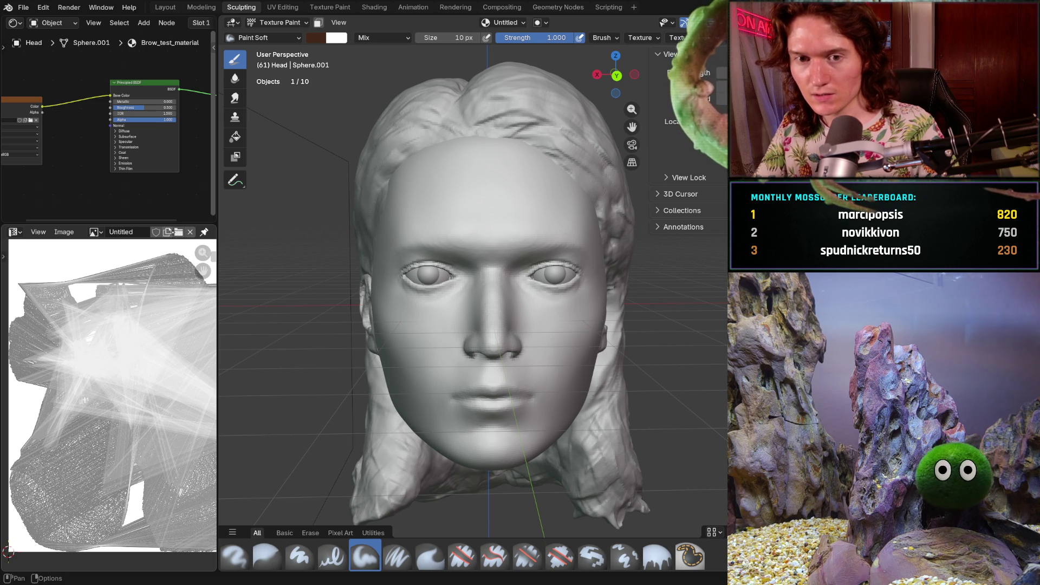
pyautogui.moveTo(218, 280); pyautogui.dragTo(340, 278)
# Unlink the old Untitled image from the texture node and the image editor
pyautogui.click(94, 123)
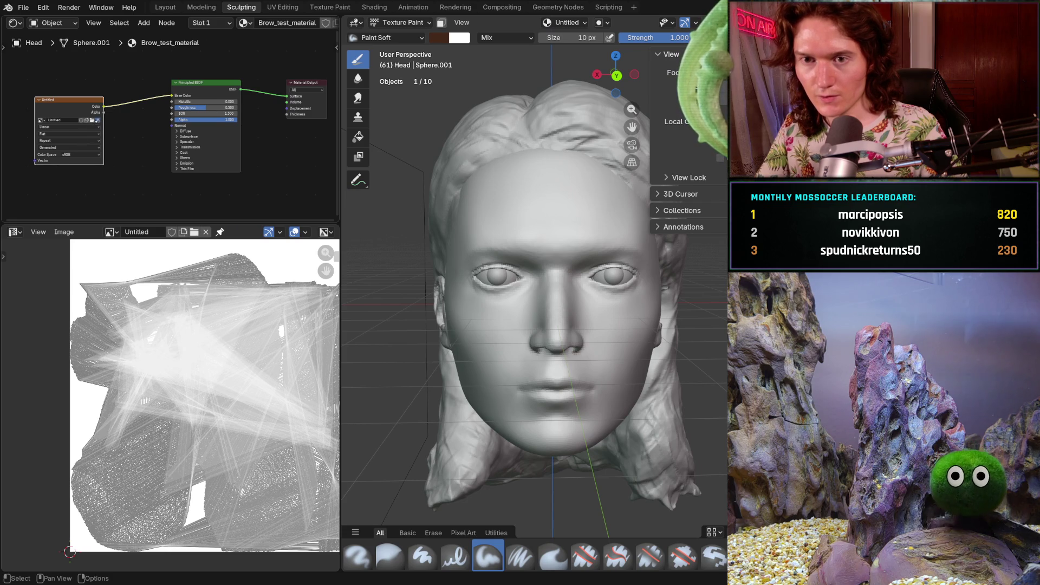
pyautogui.click(98, 120)
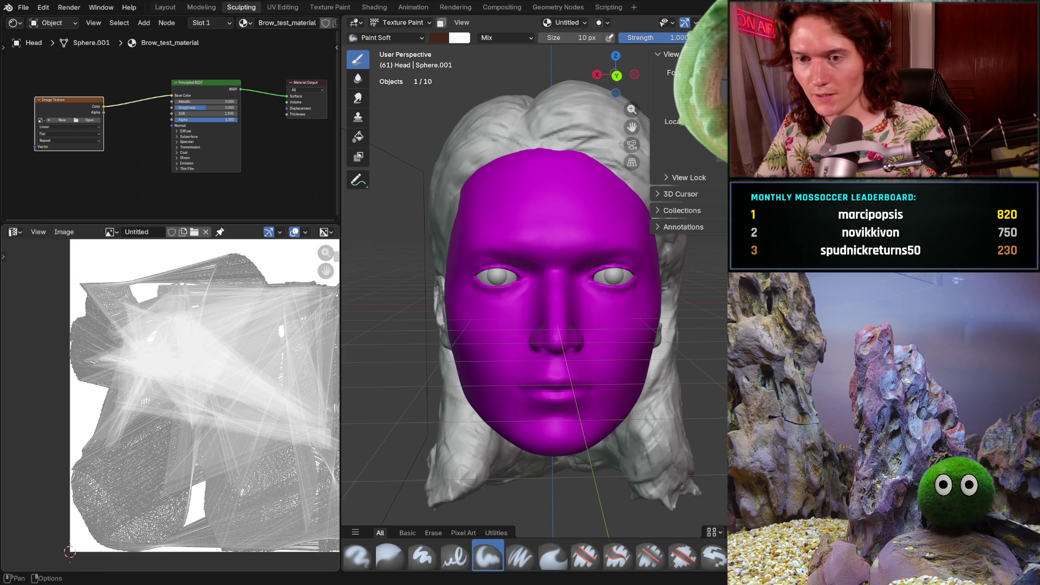
pyautogui.click(206, 232)
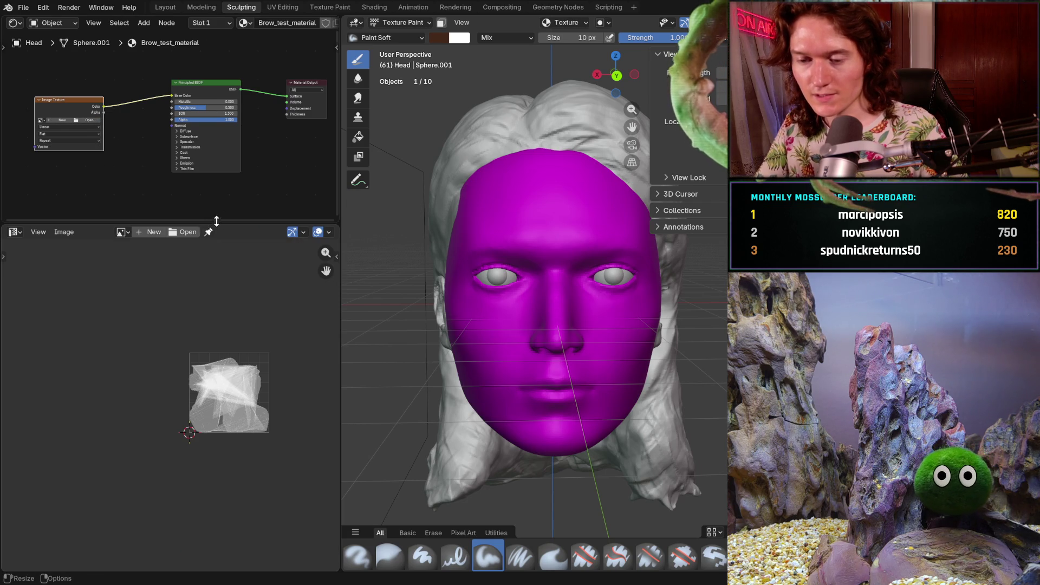
pyautogui.scroll(3, 217, 336)
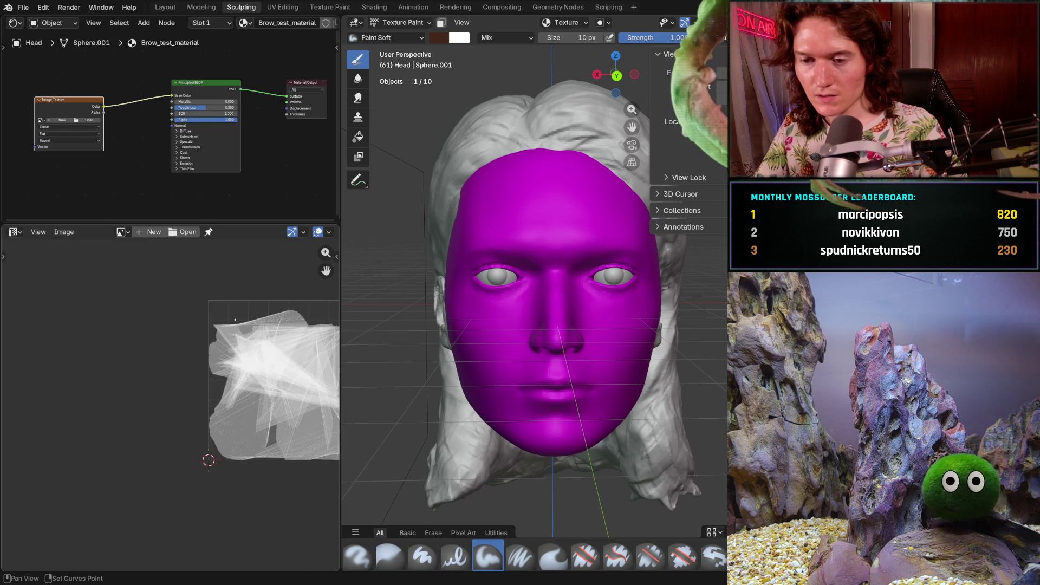
pyautogui.moveTo(161, 271); pyautogui.dragTo(142, 290, button='middle')
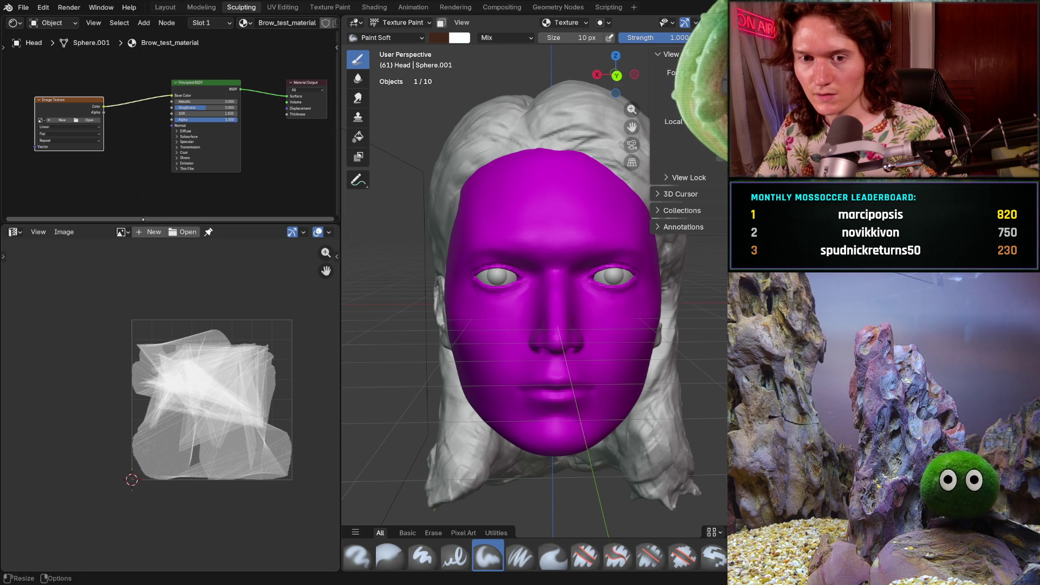
# Create a new white 1024 × 1024 image, Untitled.001, and fit it in view
pyautogui.click(151, 232)
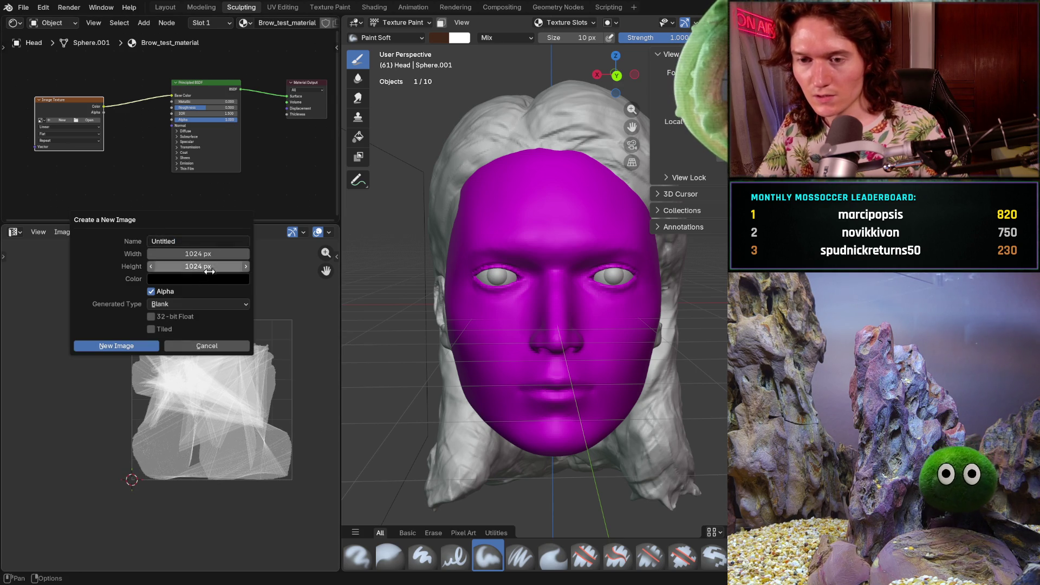
pyautogui.click(199, 279)
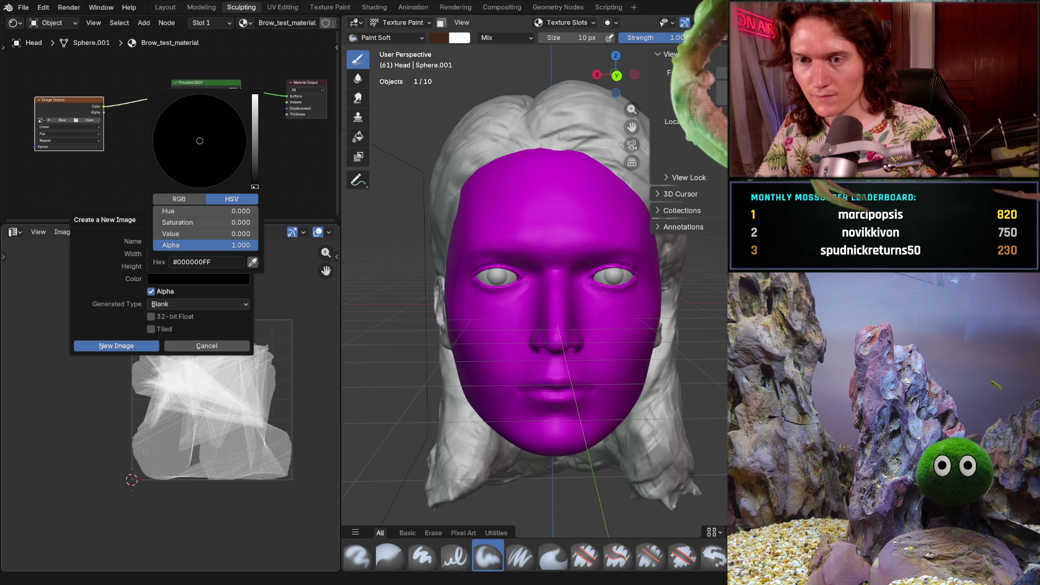
pyautogui.moveTo(255, 185); pyautogui.dragTo(255, 95)
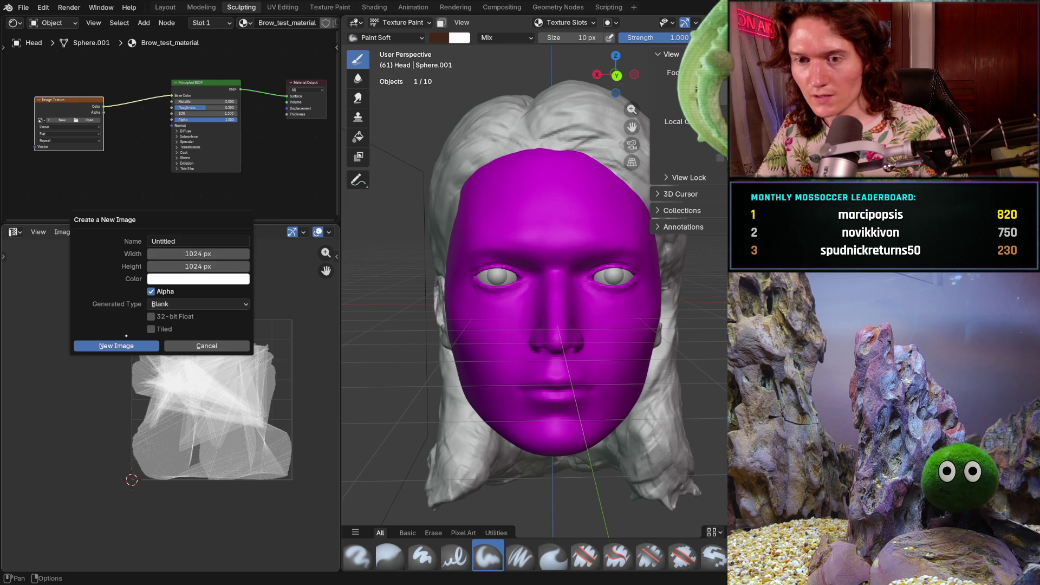
pyautogui.click(124, 345)
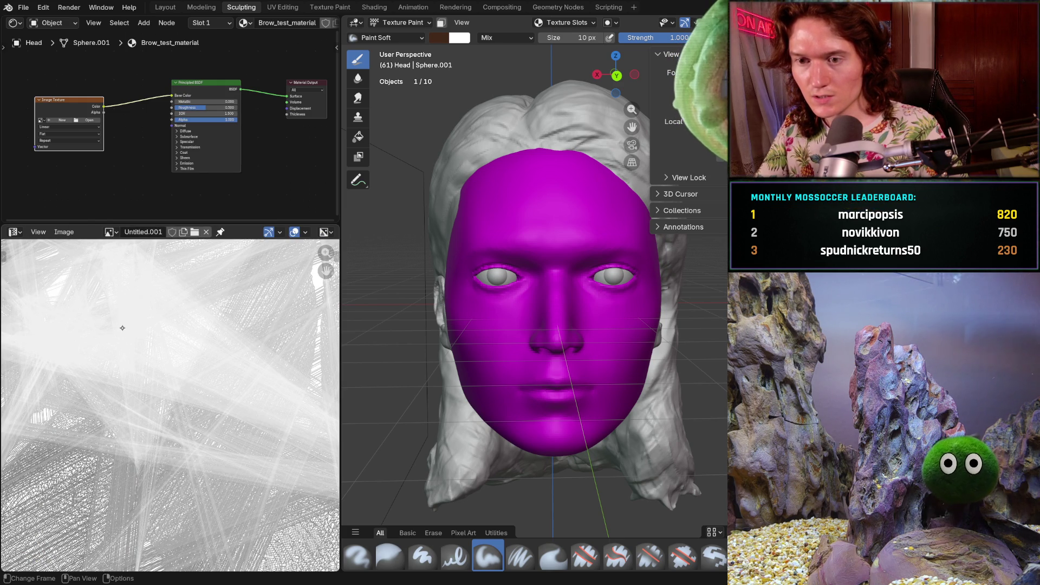
pyautogui.press('Home')
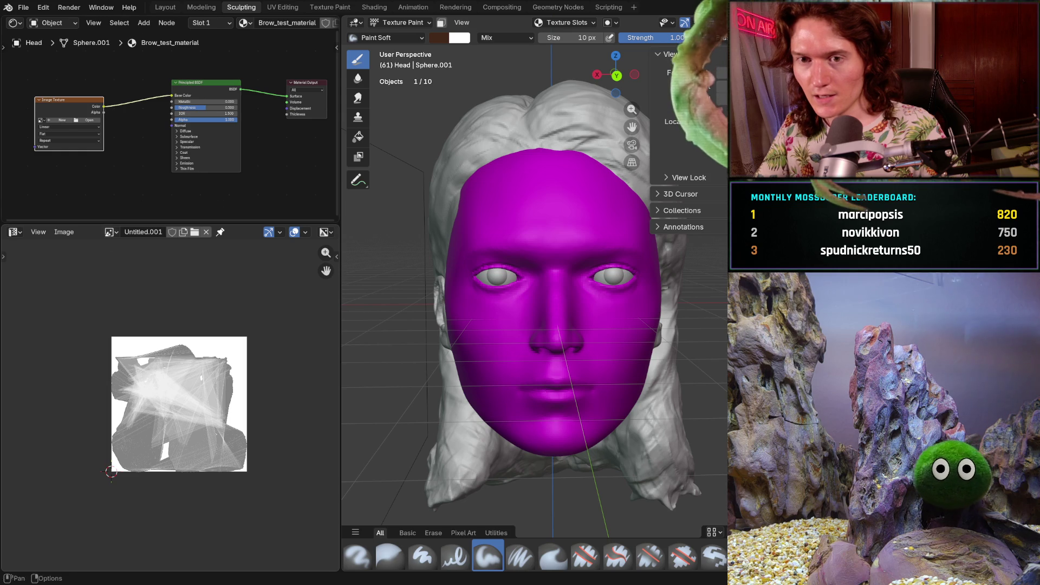
# Rename Untitled.001 to Brow_texture in the image editor header
pyautogui.click(41, 120)
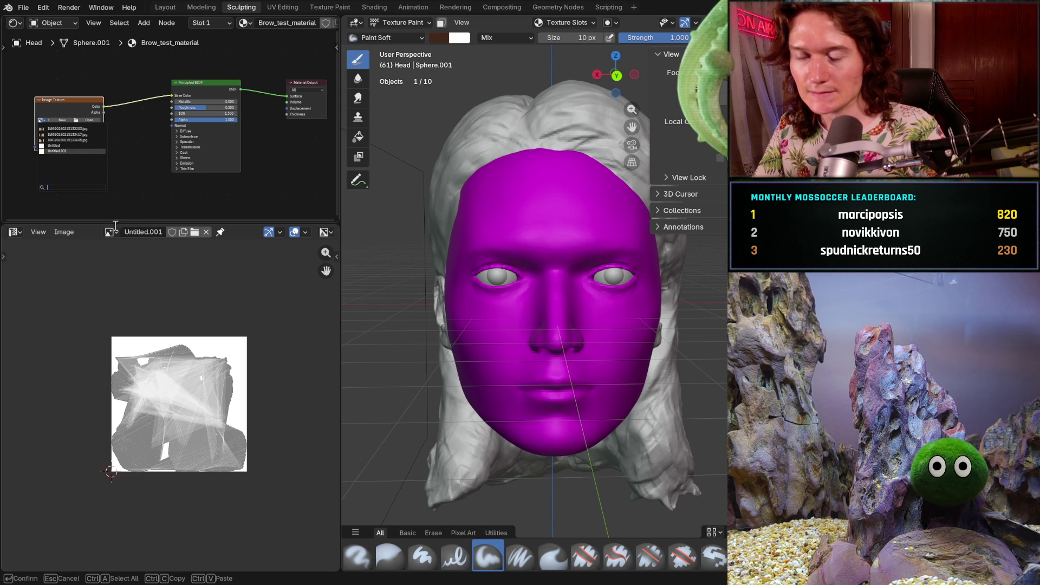
pyautogui.doubleClick(146, 233)
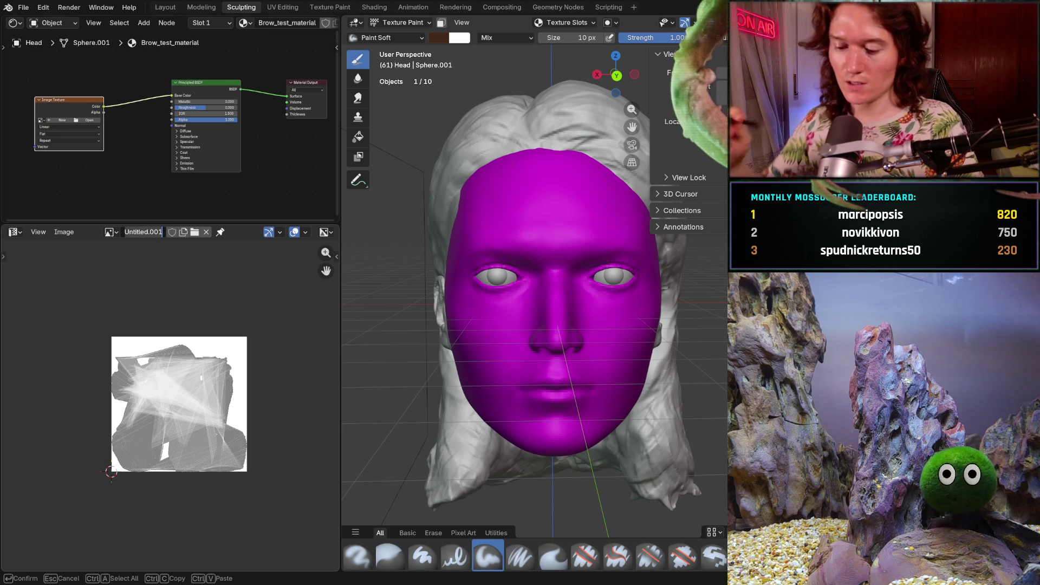
pyautogui.write('b')
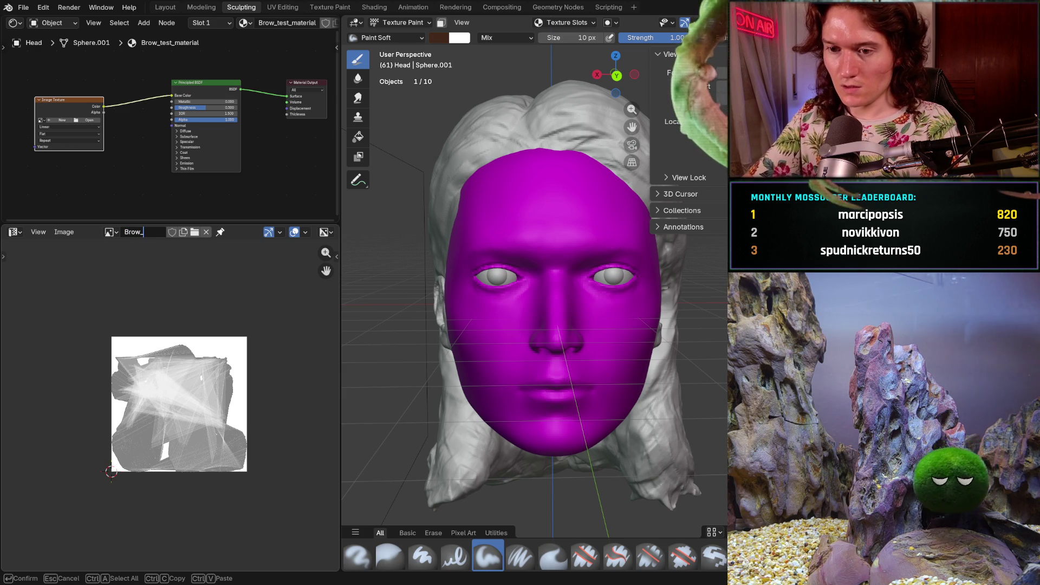
pyautogui.write('texture')
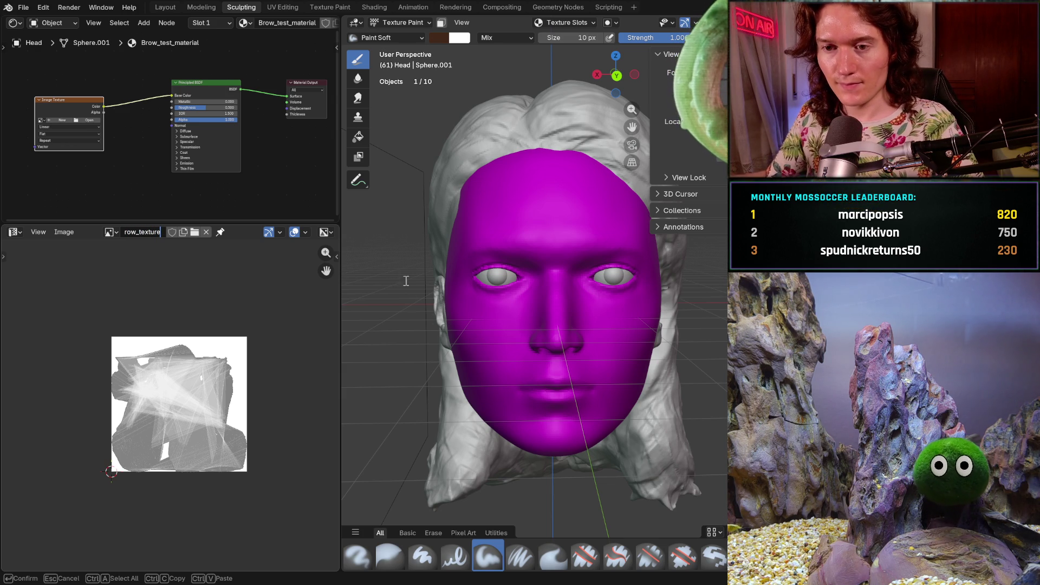
pyautogui.write('_')
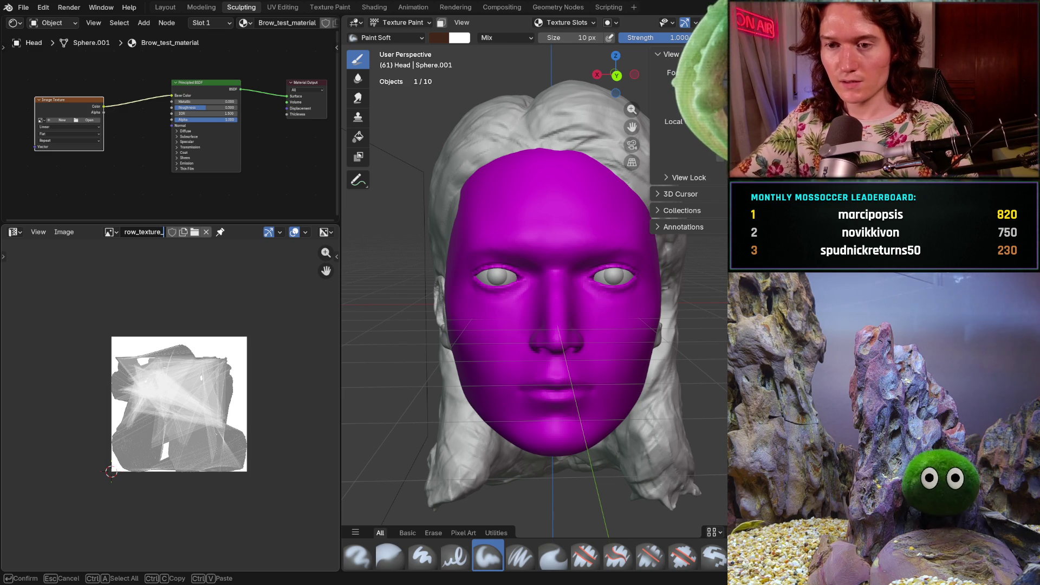
pyautogui.press('Return')
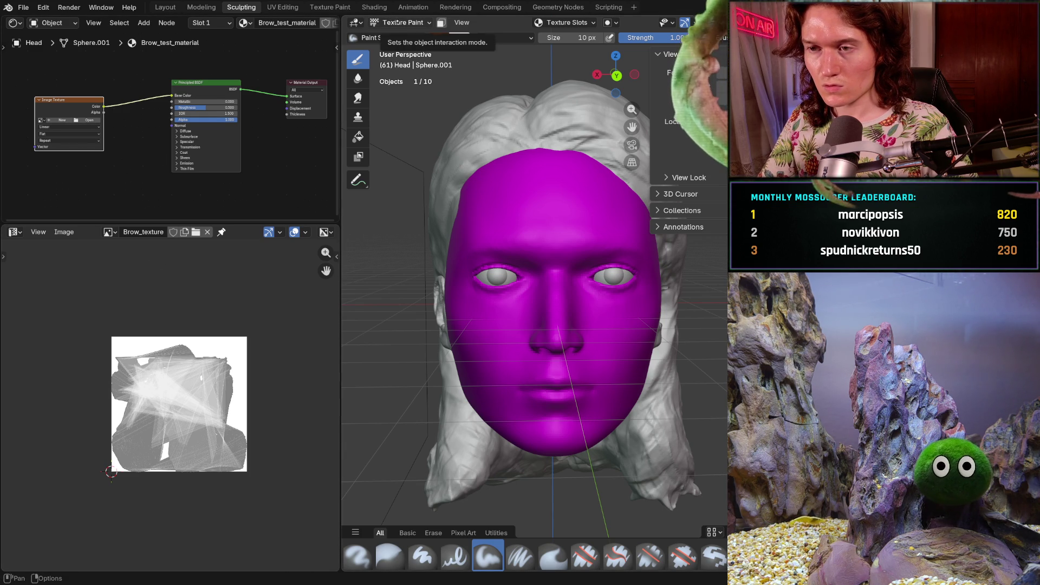
pyautogui.click(398, 22)
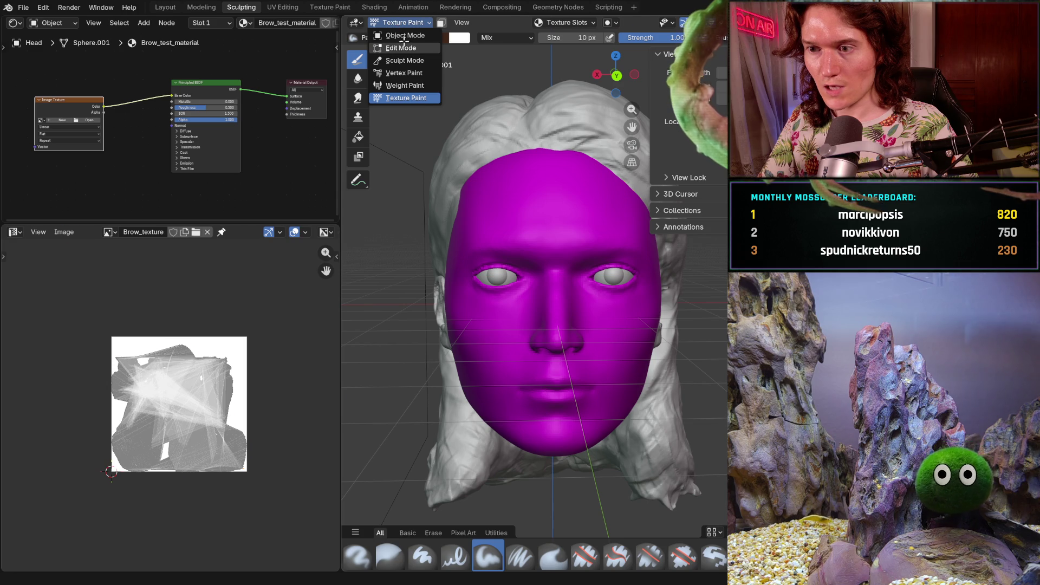
# In Edit Mode, re-unwrap the head's faces with Smart UV Project
pyautogui.click(404, 45)
pyautogui.moveTo(533, 245)
pyautogui.mouseDown(button='middle')
pyautogui.moveTo(581, 247)
pyautogui.moveTo(547, 249)
pyautogui.mouseUp(button='middle')
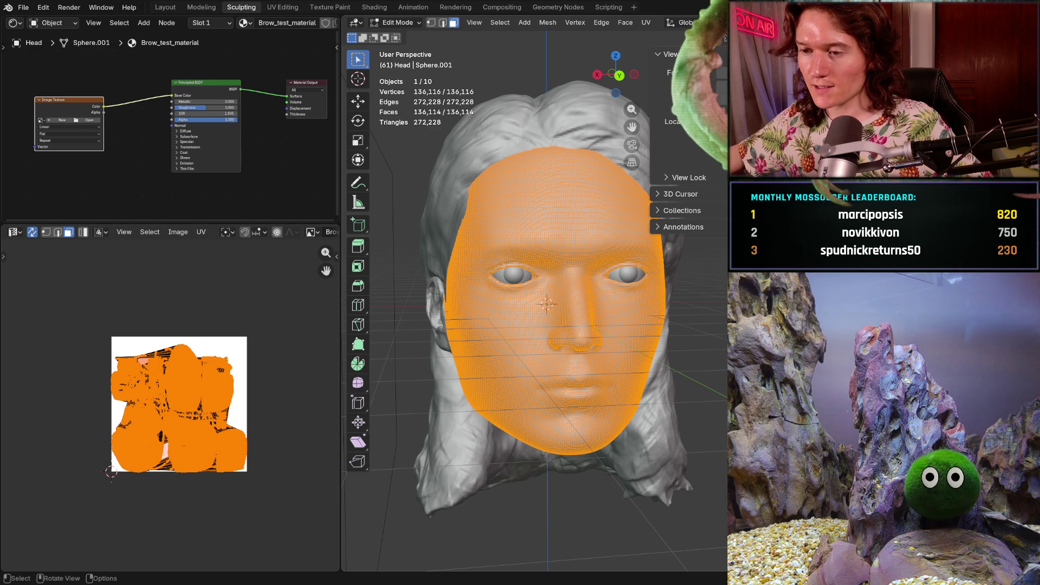
pyautogui.rightClick(553, 265)
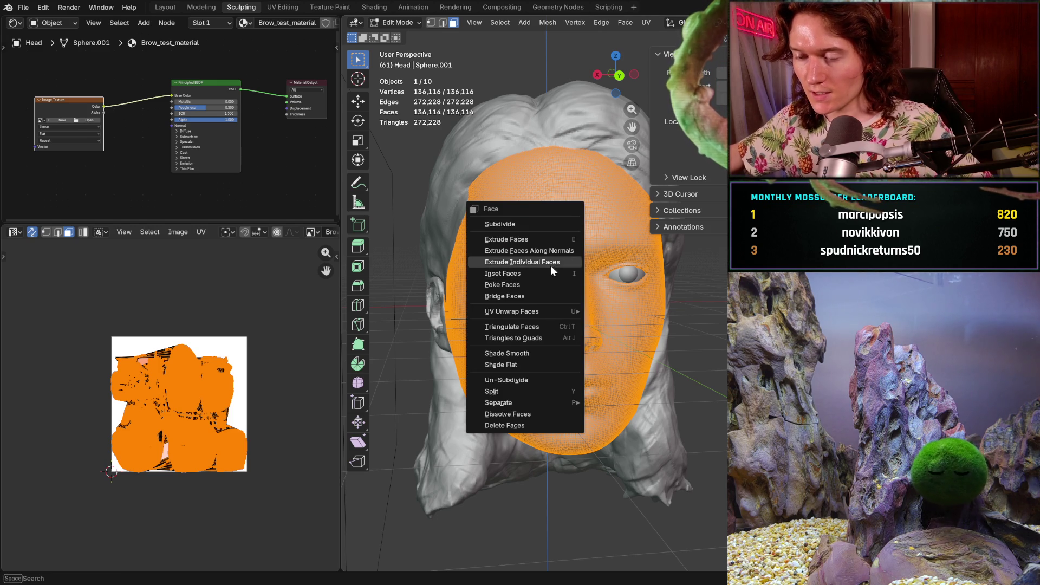
pyautogui.moveTo(534, 306)
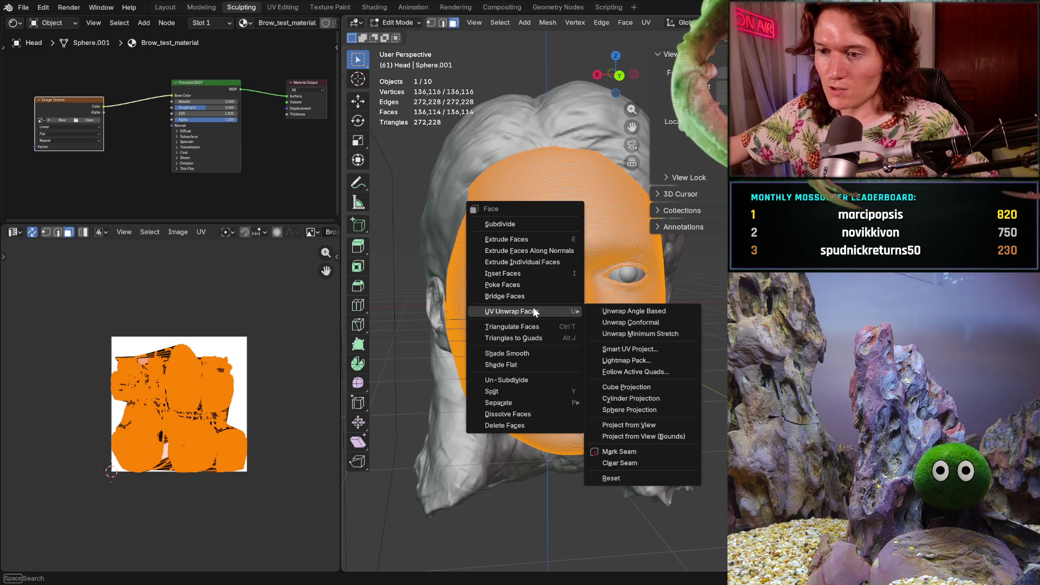
pyautogui.click(649, 350)
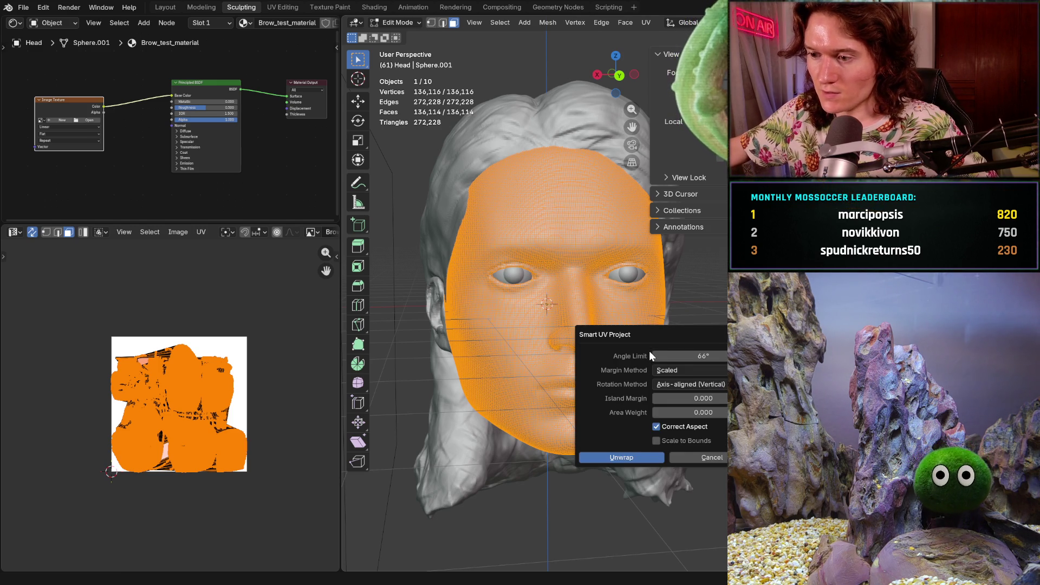
pyautogui.click(628, 455)
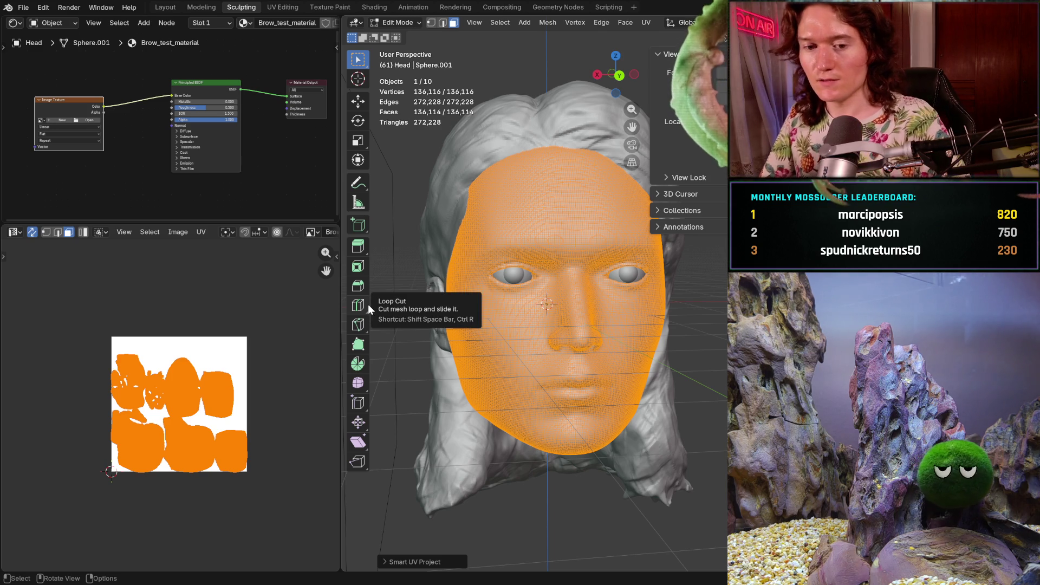
# Load Brow_texture into the image texture node and return to Texture Paint mode
pyautogui.scroll(2, 226, 380)
pyautogui.scroll(2, 226, 380)
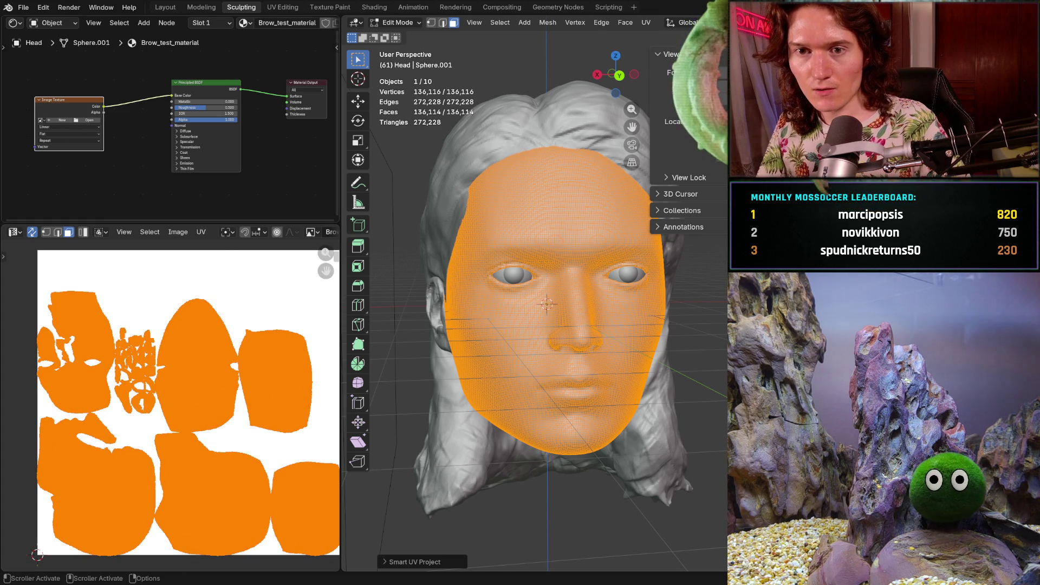
pyautogui.click(39, 120)
pyautogui.click(67, 128)
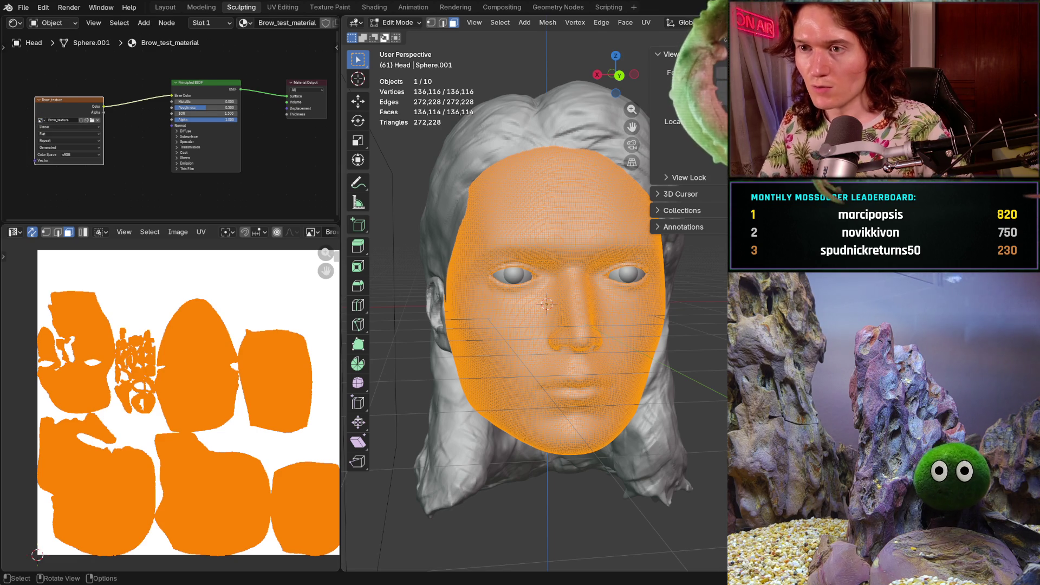
pyautogui.click(397, 22)
pyautogui.click(406, 98)
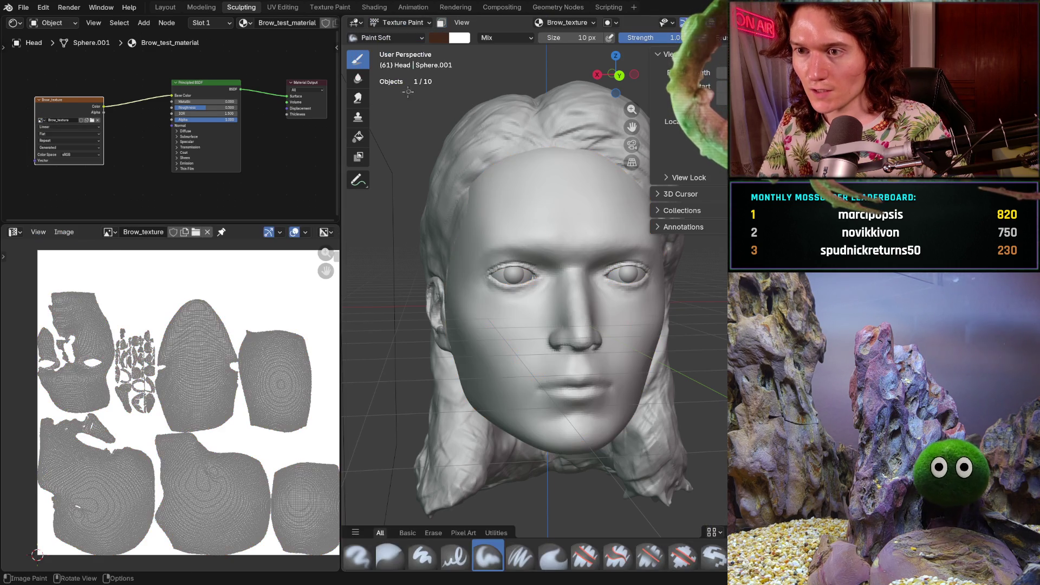
# Paint eyebrow hair strokes above the eye, extending them toward the outer corner
pyautogui.scroll(8, 527, 204)
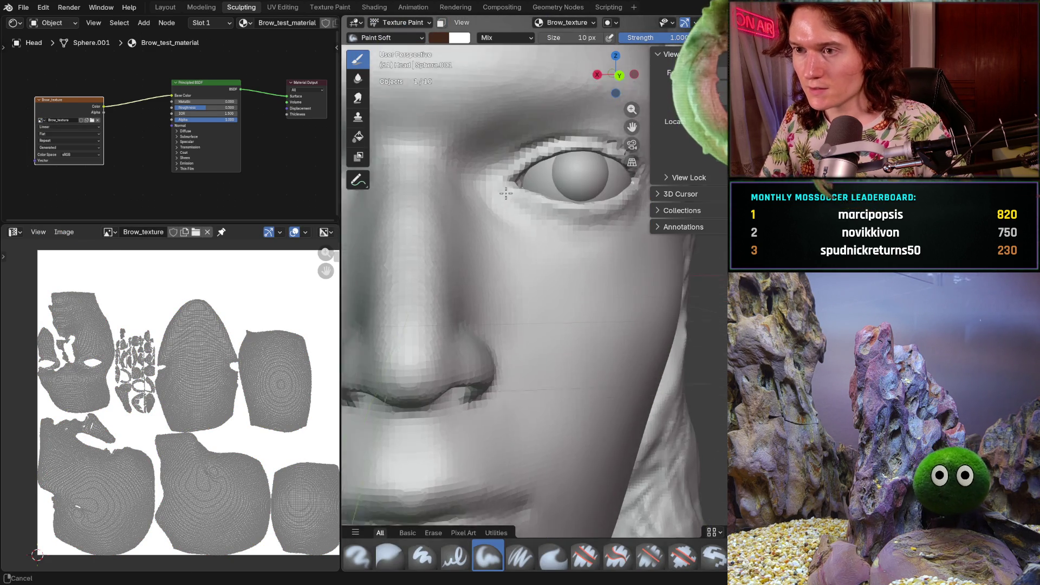
pyautogui.moveTo(497, 177)
pyautogui.keyDown('shift'); pyautogui.mouseDown(button='middle')
pyautogui.moveTo(476, 311)
pyautogui.moveTo(461, 311)
pyautogui.mouseUp(button='middle'); pyautogui.keyUp('shift')
pyautogui.moveTo(428, 208)
pyautogui.mouseDown()
pyautogui.moveTo(452, 176)
pyautogui.moveTo(466, 184)
pyautogui.mouseUp()
pyautogui.moveTo(443, 211); pyautogui.dragTo(476, 186)
pyautogui.moveTo(528, 212); pyautogui.dragTo(563, 197)
pyautogui.moveTo(572, 216)
pyautogui.mouseDown()
pyautogui.moveTo(604, 194)
pyautogui.moveTo(606, 203)
pyautogui.mouseUp()
pyautogui.moveTo(515, 207); pyautogui.dragTo(540, 183)
pyautogui.moveTo(480, 214); pyautogui.dragTo(500, 196)
pyautogui.moveTo(461, 213); pyautogui.dragTo(495, 191)
pyautogui.moveTo(434, 209)
pyautogui.mouseDown()
pyautogui.moveTo(466, 182)
pyautogui.moveTo(510, 184)
pyautogui.mouseUp()
pyautogui.moveTo(525, 206)
pyautogui.mouseDown()
pyautogui.moveTo(561, 187)
pyautogui.moveTo(631, 211)
pyautogui.mouseUp()
pyautogui.keyDown('ctrl'); pyautogui.moveTo(590, 210); pyautogui.dragTo(545, 233, button='middle'); pyautogui.keyUp('ctrl')
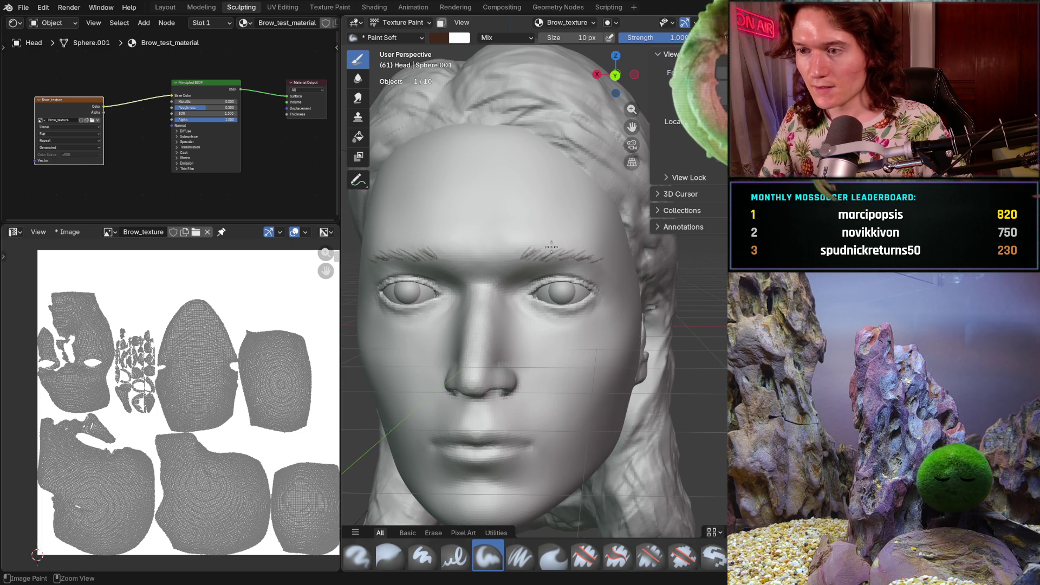
# Check the UVs in Edit Mode and save the file as V2_main_char_10.blend
pyautogui.press('Tab')
pyautogui.press('Tab')
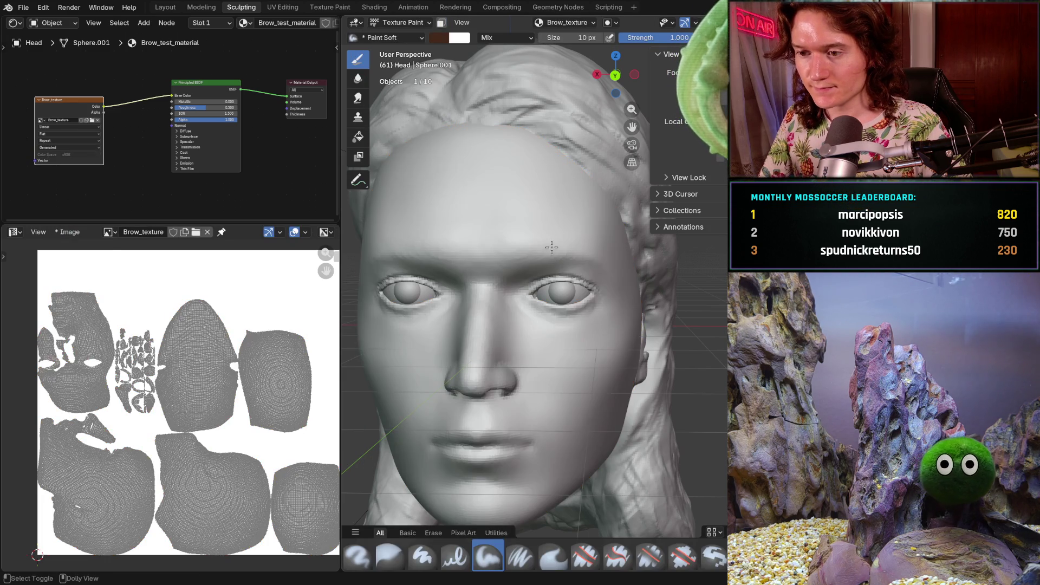
pyautogui.hotkey('ctrl', 's')
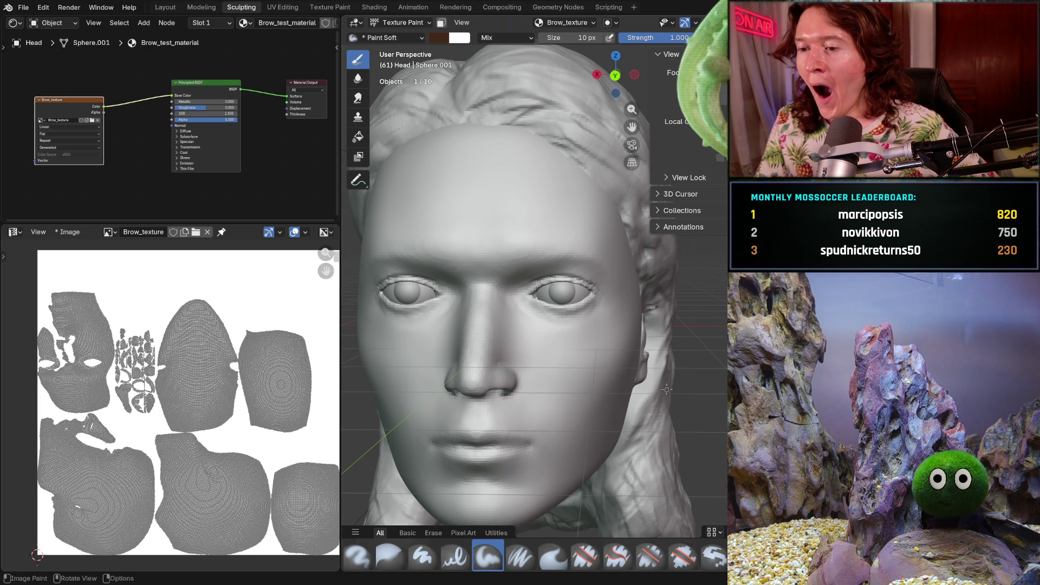
pyautogui.moveTo(670, 387); pyautogui.dragTo(667, 390, button='middle')
pyautogui.scroll(-6, 667, 390)
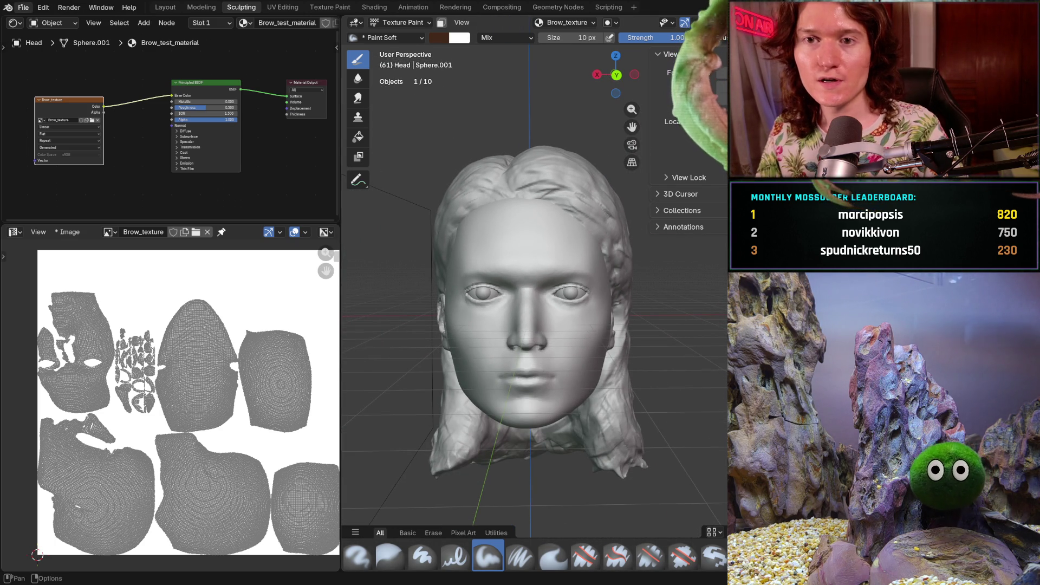
pyautogui.click(24, 7)
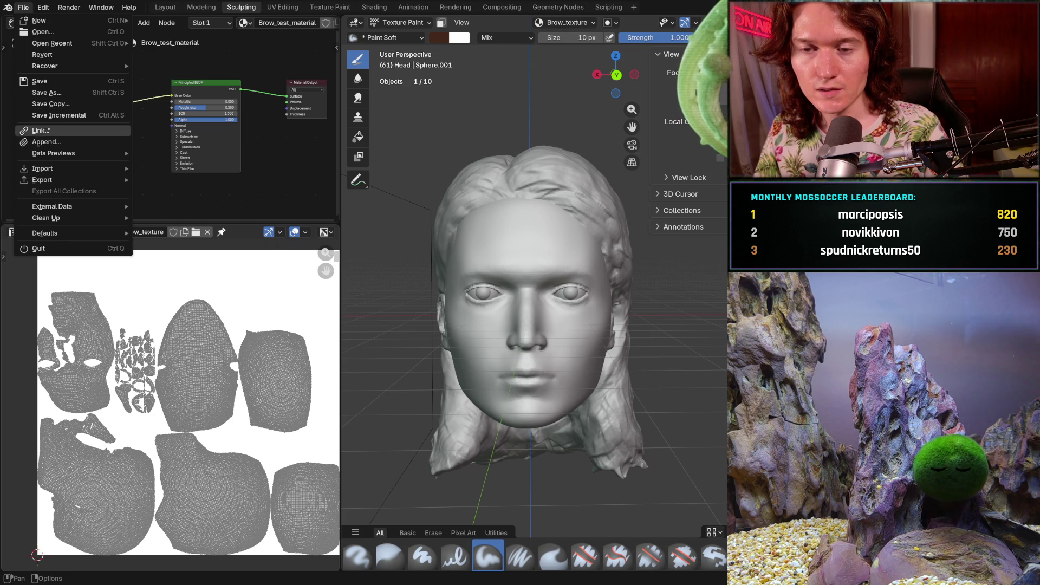
pyautogui.press('Escape')
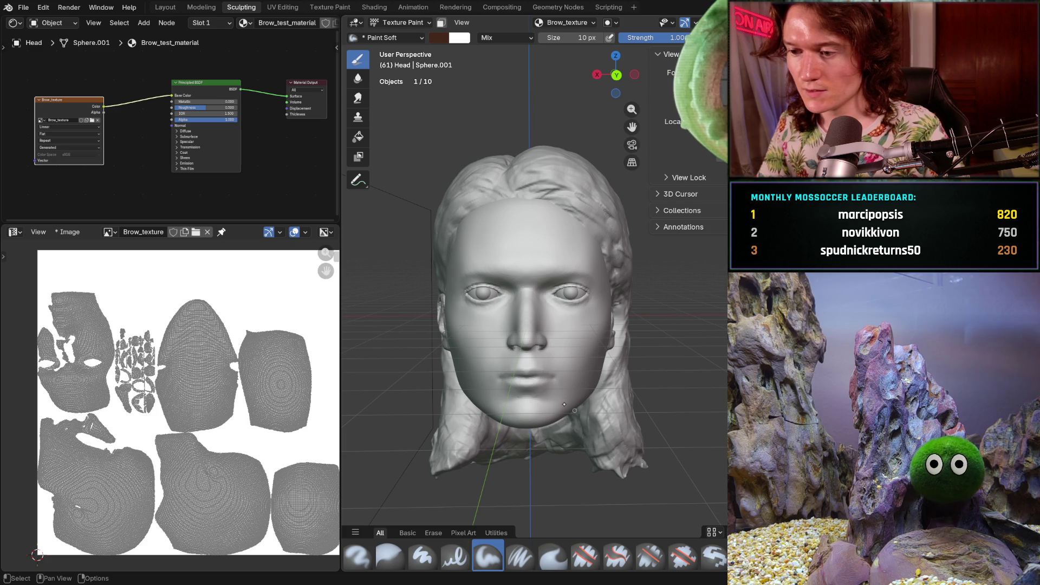
pyautogui.hotkey('ctrl', 'z')
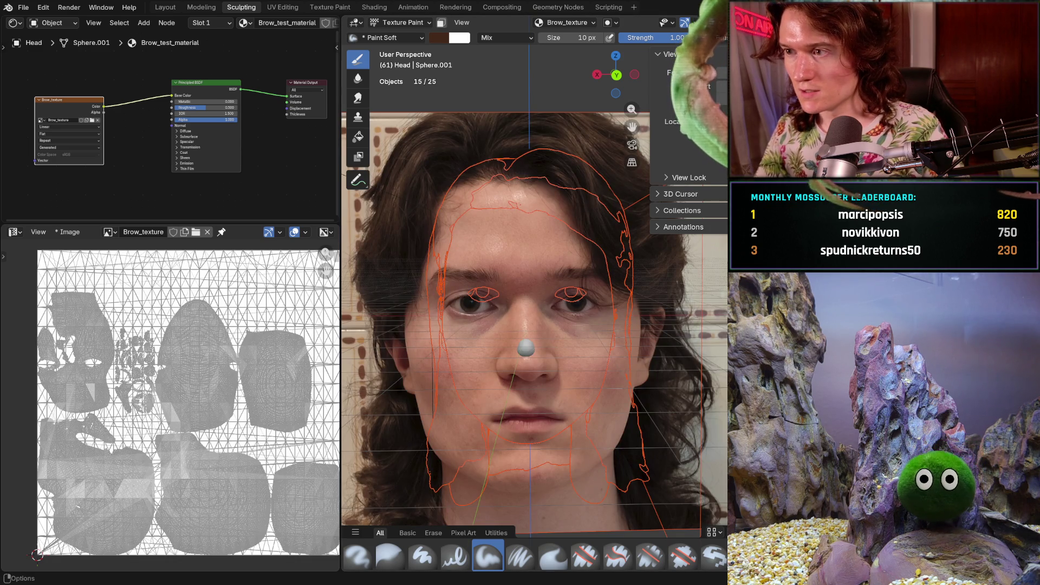
# Hide the photo reference and orange outlines again, zoom out, and bring up the mode list
pyautogui.hotkey('ctrl', 'shift', 'z')
pyautogui.scroll(-2, 538, 325)
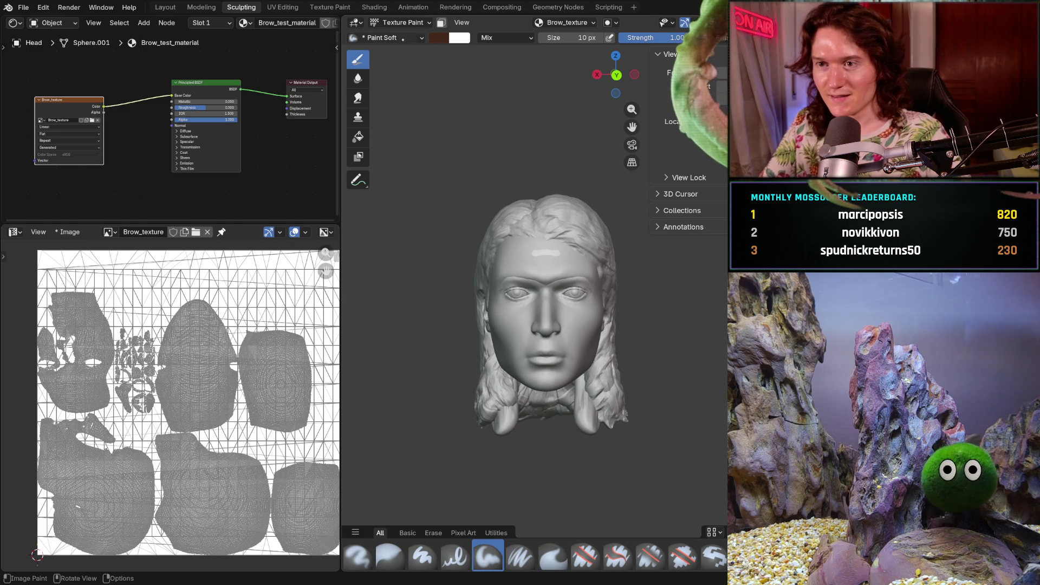
pyautogui.click(401, 22)
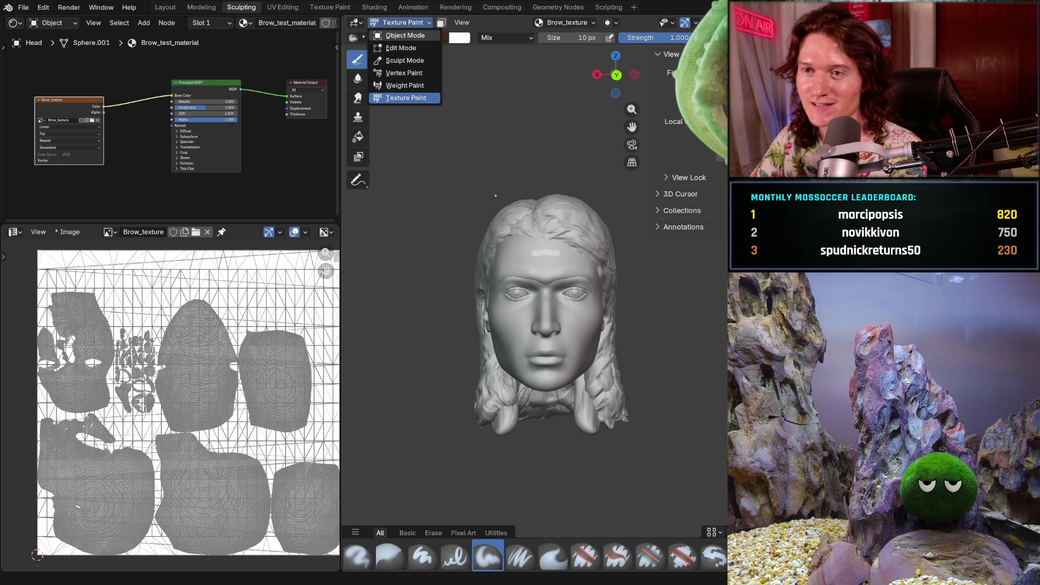
# In Object Mode, duplicate the long-haired head and place the copy to the left
pyautogui.click(405, 35)
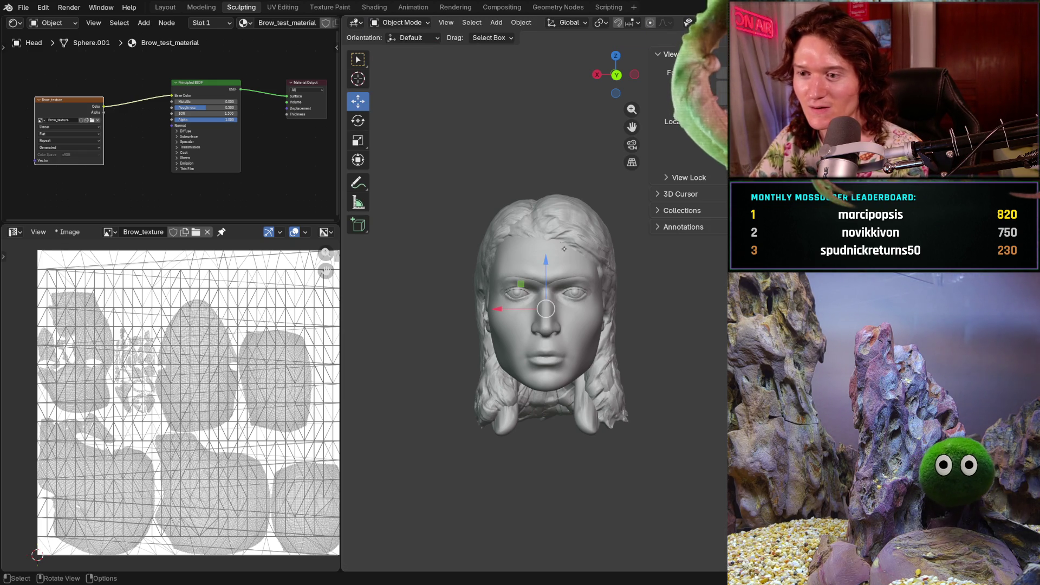
pyautogui.hotkey('shift', 'd')
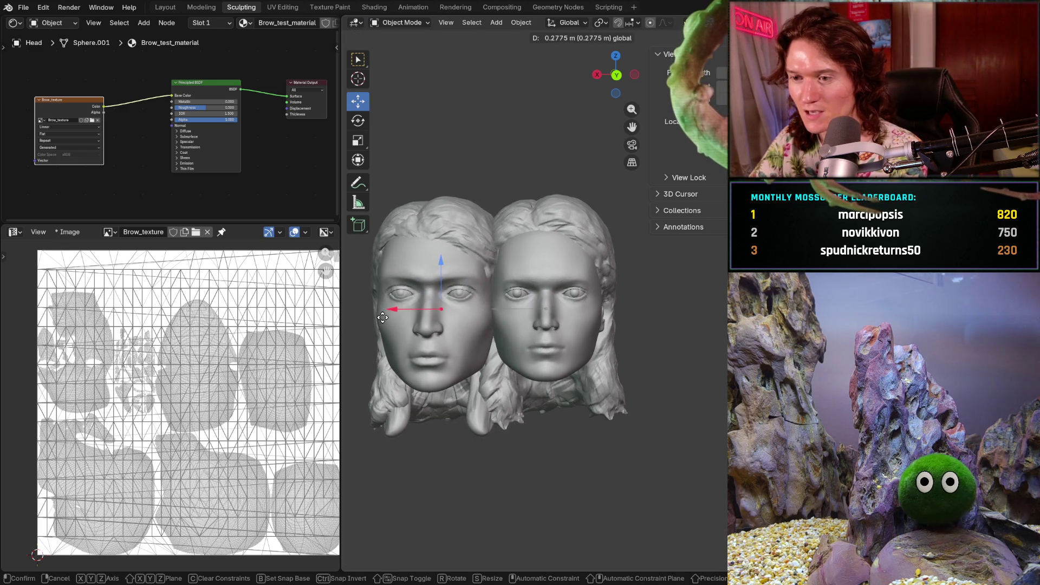
pyautogui.click(353, 318)
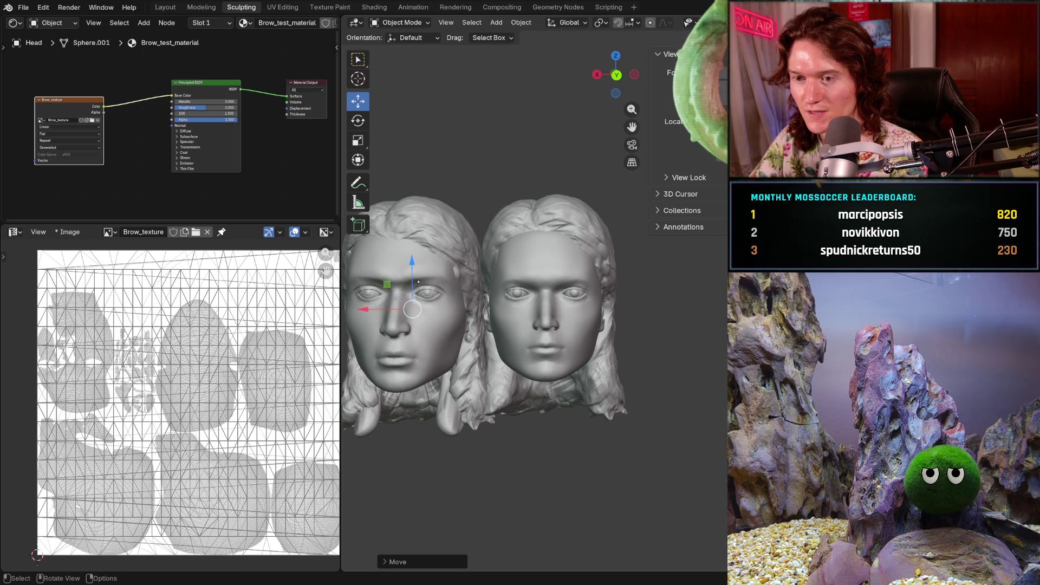
pyautogui.moveTo(432, 324); pyautogui.dragTo(395, 253, button='middle')
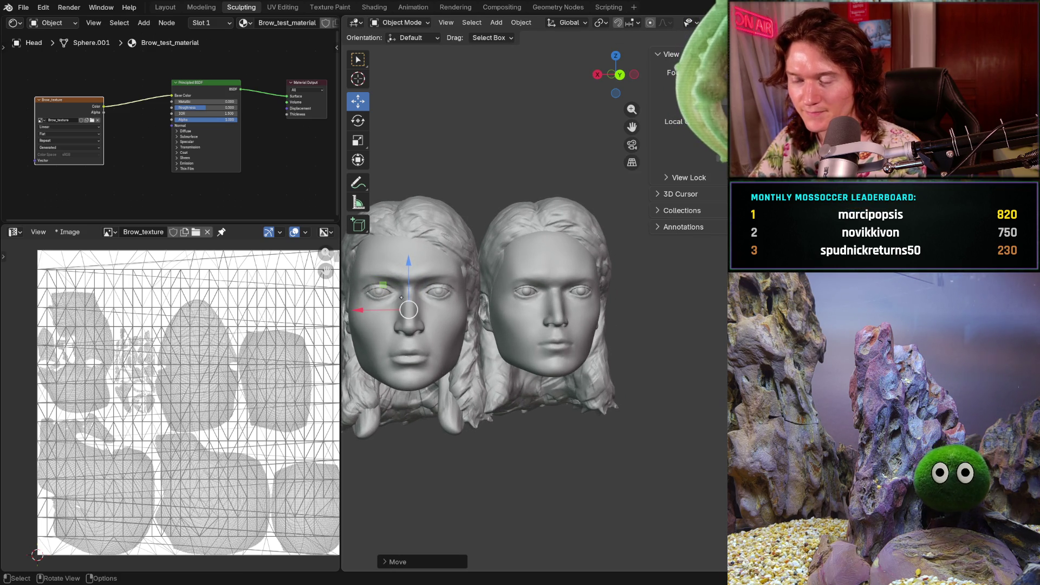
pyautogui.moveTo(359, 311); pyautogui.dragTo(521, 288, button='middle')
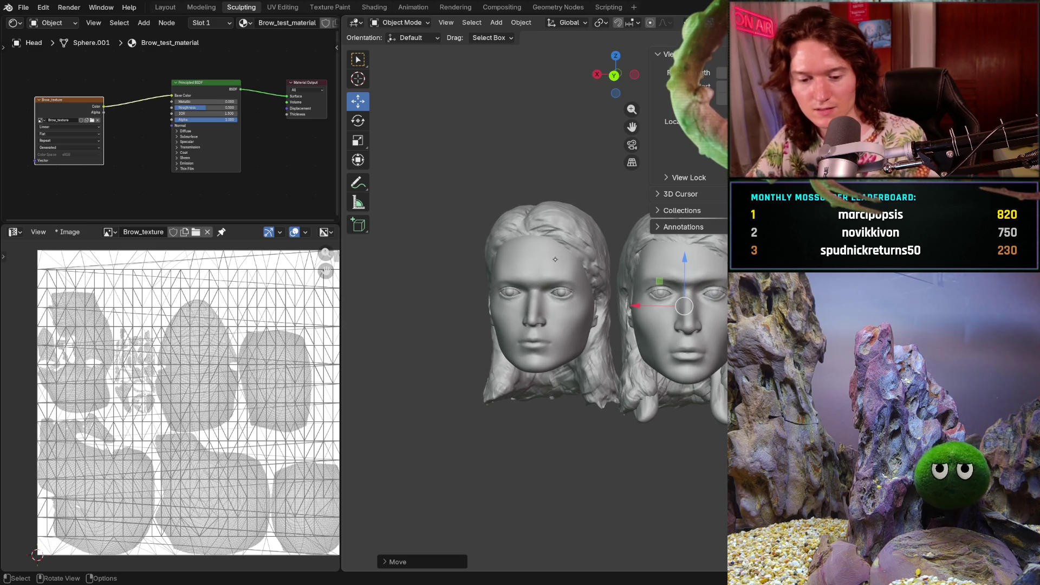
pyautogui.moveTo(602, 287)
pyautogui.keyDown('shift'); pyautogui.mouseDown(button='middle')
pyautogui.moveTo(510, 286)
pyautogui.moveTo(576, 262)
pyautogui.mouseUp(button='middle'); pyautogui.keyUp('shift')
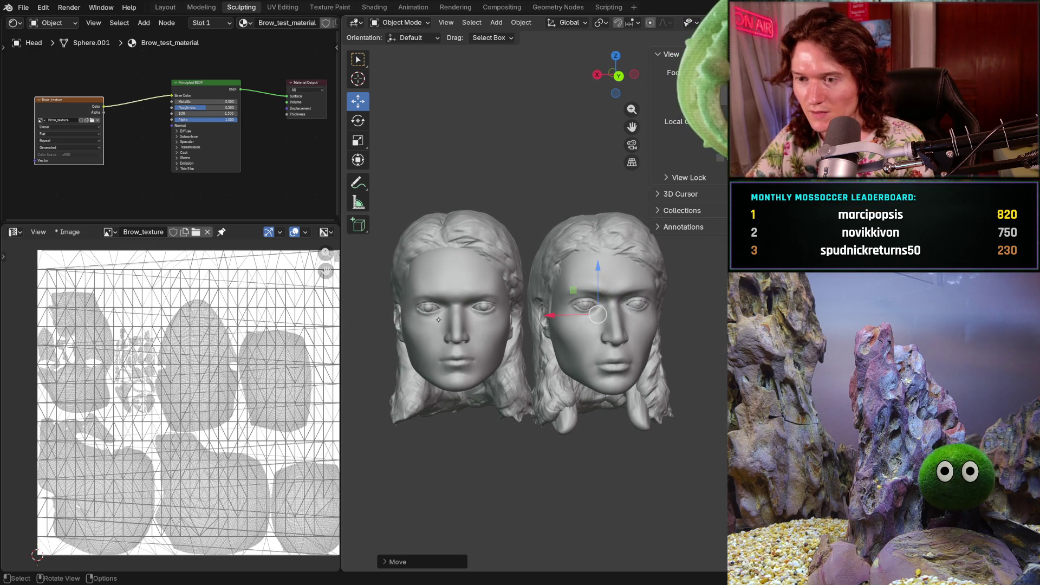
pyautogui.moveTo(548, 323); pyautogui.dragTo(542, 320, button='middle')
# Slide the right head along X toward the other and compare both heads in profile
pyautogui.moveTo(557, 314)
pyautogui.mouseDown()
pyautogui.moveTo(408, 333)
pyautogui.moveTo(485, 329)
pyautogui.mouseUp()
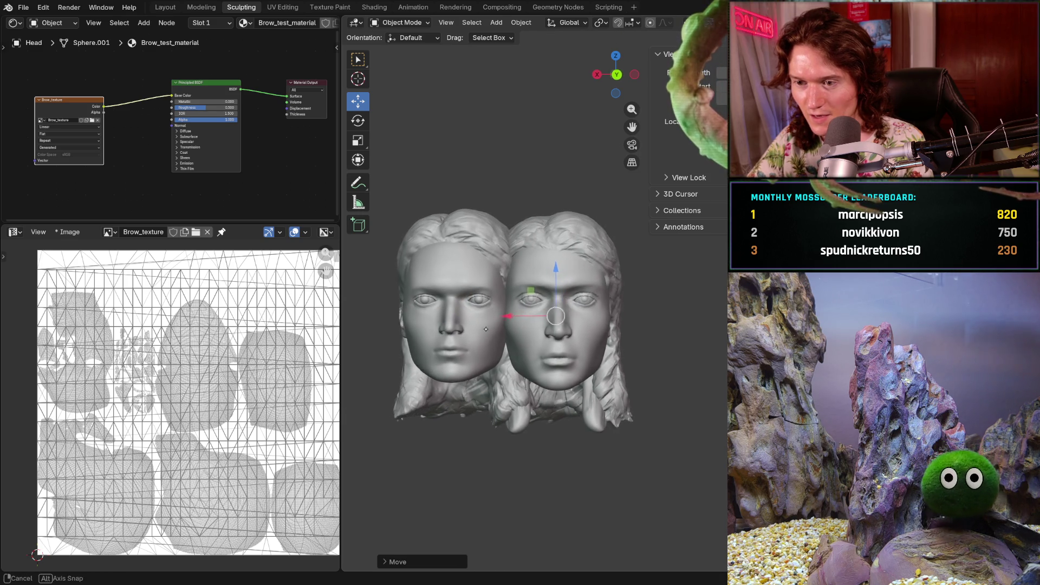
pyautogui.scroll(3, 485, 329)
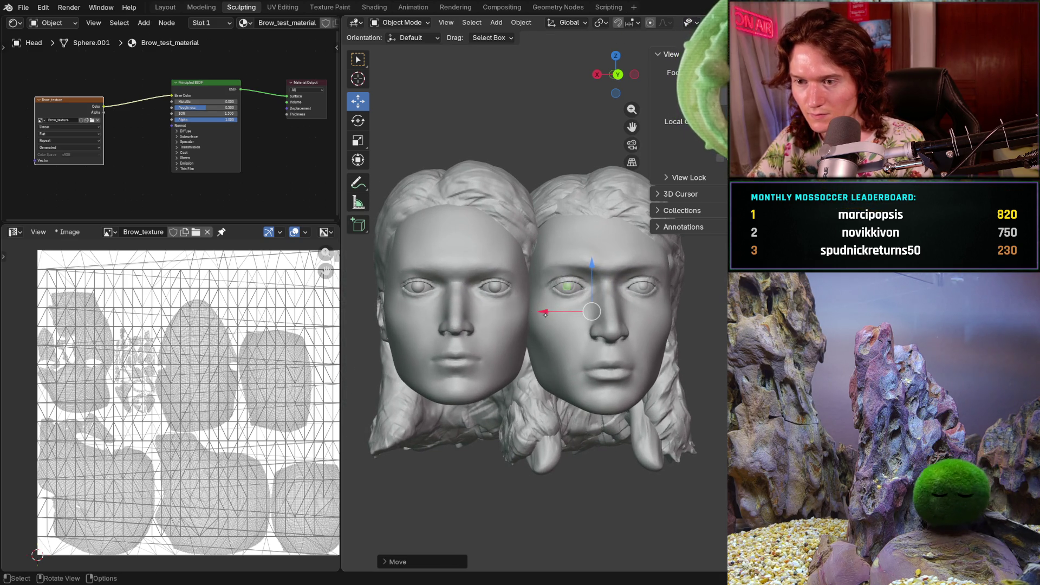
pyautogui.moveTo(544, 311)
pyautogui.mouseDown()
pyautogui.moveTo(510, 306)
pyautogui.moveTo(551, 299)
pyautogui.moveTo(566, 308)
pyautogui.mouseUp()
pyautogui.moveTo(566, 308)
pyautogui.mouseDown(button='middle')
pyautogui.moveTo(433, 307)
pyautogui.moveTo(555, 408)
pyautogui.moveTo(546, 414)
pyautogui.moveTo(640, 301)
pyautogui.moveTo(670, 293)
pyautogui.moveTo(605, 299)
pyautogui.moveTo(548, 166)
pyautogui.moveTo(446, 298)
pyautogui.moveTo(629, 304)
pyautogui.mouseUp(button='middle')
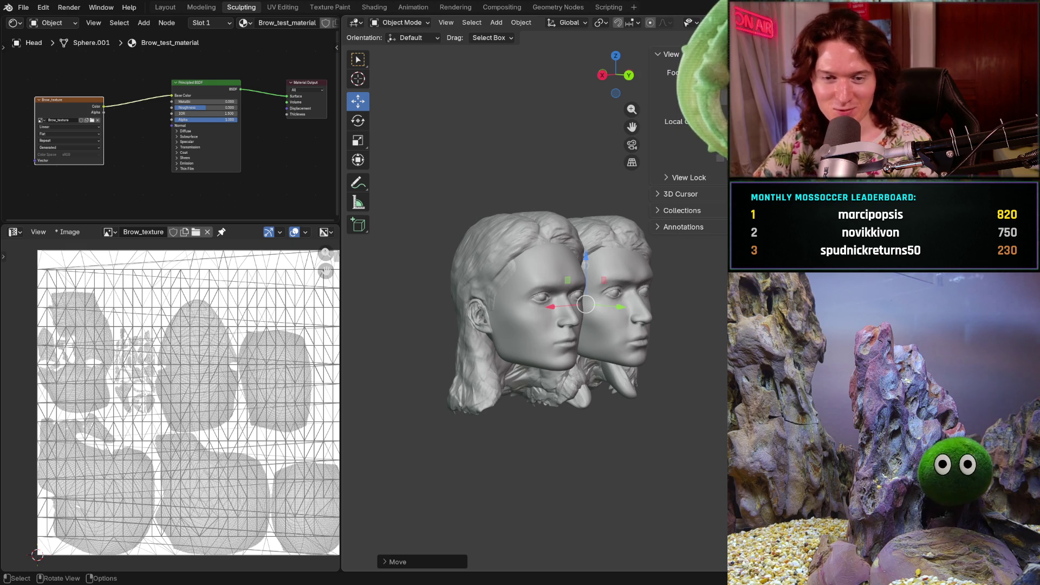
pyautogui.moveTo(624, 325); pyautogui.dragTo(520, 328, button='middle')
pyautogui.scroll(3, 519, 328)
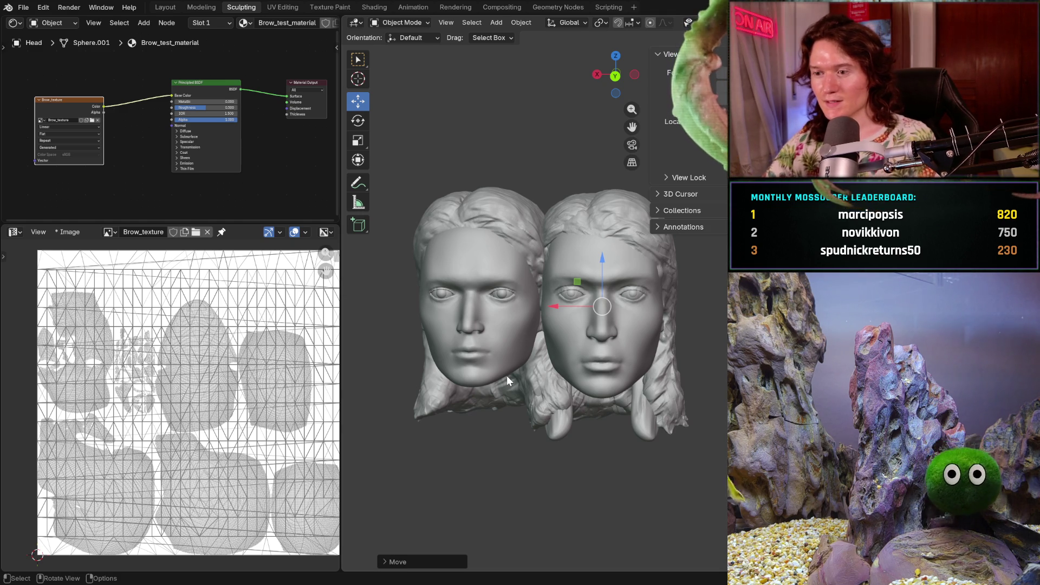
pyautogui.moveTo(506, 375)
pyautogui.mouseDown(button='middle')
pyautogui.moveTo(566, 354)
pyautogui.moveTo(576, 281)
pyautogui.mouseUp(button='middle')
pyautogui.moveTo(576, 282)
pyautogui.mouseDown()
pyautogui.moveTo(469, 262)
pyautogui.moveTo(420, 271)
pyautogui.moveTo(581, 274)
pyautogui.mouseUp()
pyautogui.moveTo(580, 273)
pyautogui.mouseDown(button='middle')
pyautogui.moveTo(571, 282)
pyautogui.moveTo(618, 292)
pyautogui.mouseUp(button='middle')
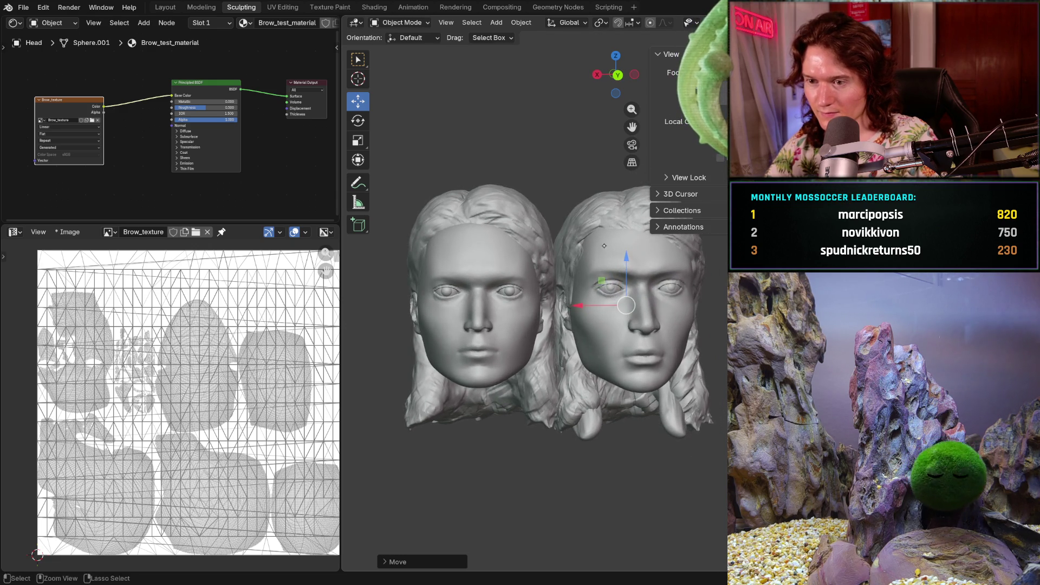
pyautogui.scroll(-3, 542, 309)
pyautogui.moveTo(542, 309)
pyautogui.mouseDown(button='middle')
pyautogui.moveTo(501, 320)
pyautogui.moveTo(569, 266)
pyautogui.moveTo(516, 455)
pyautogui.moveTo(425, 364)
pyautogui.moveTo(513, 317)
pyautogui.moveTo(631, 350)
pyautogui.moveTo(496, 348)
pyautogui.moveTo(546, 354)
pyautogui.moveTo(631, 312)
pyautogui.mouseUp(button='middle')
pyautogui.scroll(6, 571, 263)
pyautogui.scroll(-3, 560, 327)
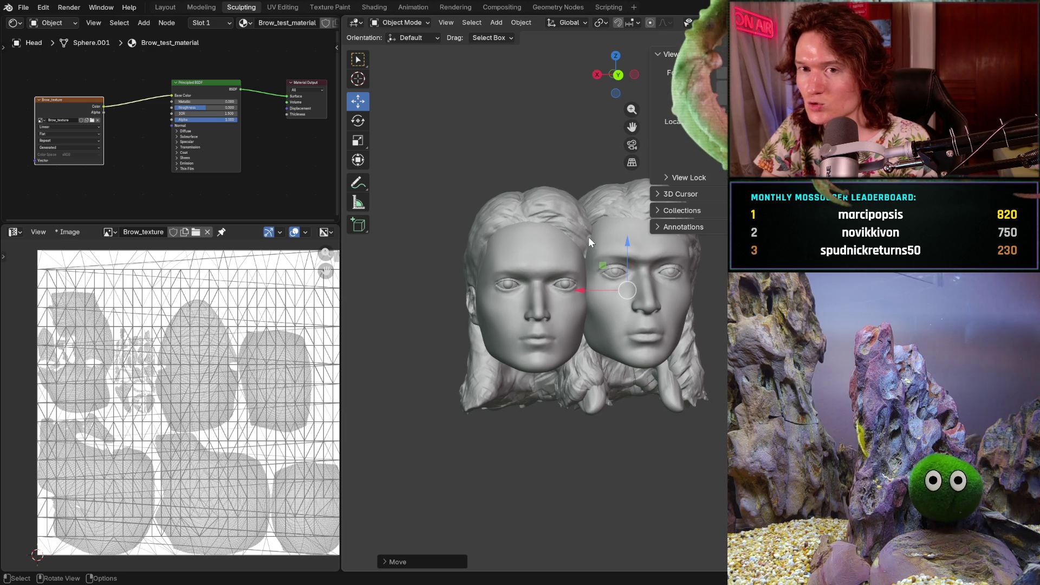
# Slide the second head right and down over the first, then quit V2_main_char_10.blend with Don't Save
pyautogui.hotkey('ctrl', 'z')
pyautogui.hotkey('ctrl', 'z')
pyautogui.hotkey('ctrl', 'z')
pyautogui.hotkey('ctrl', 'z')
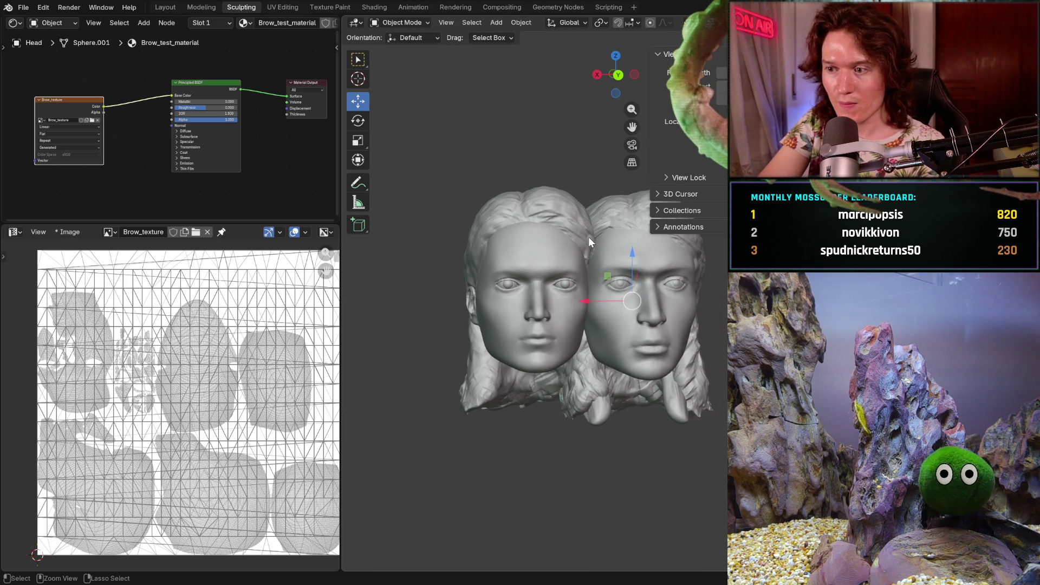
pyautogui.hotkey('ctrl', 'z')
pyautogui.hotkey('ctrl', 'z')
pyautogui.hotkey('ctrl', 'z')
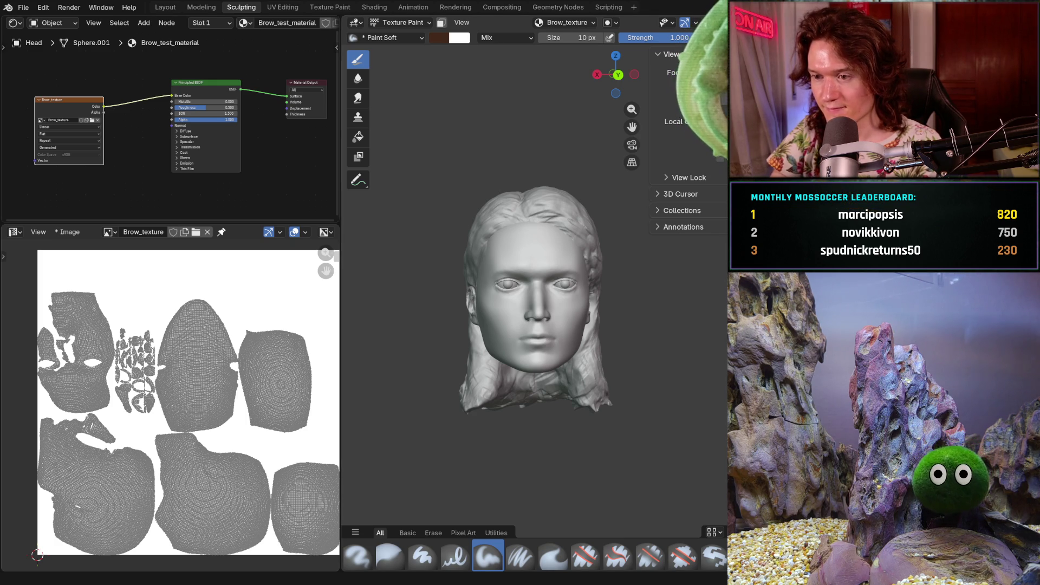
pyautogui.hotkey('ctrl', 'q')
pyautogui.click(520, 317)
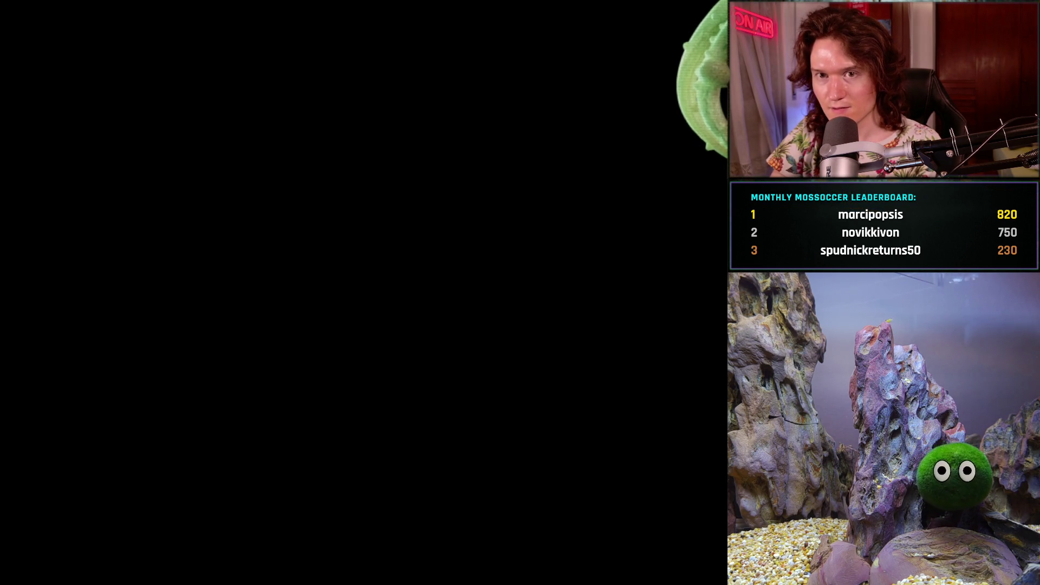